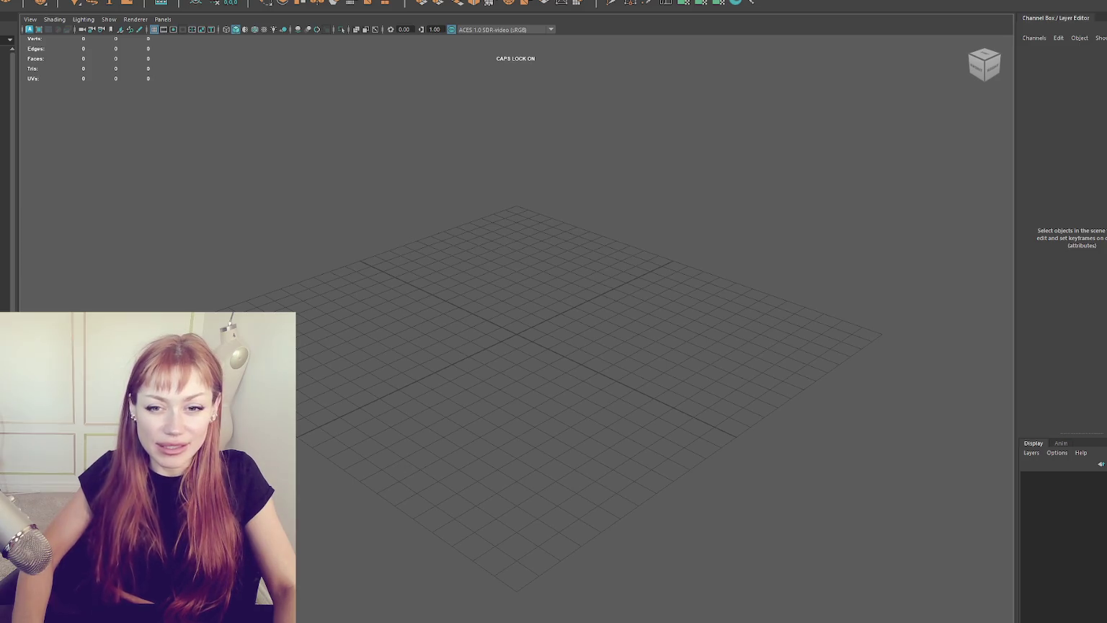
Resize the floating FlippedNormals window larger and place it in the upper-right of the screen
{"action": "left_click_drag", "start_coordinate": [750, 146], "coordinate": [462, 311]}
{"action": "left_click_drag", "start_coordinate": [742, 97], "coordinate": [705, 58]}
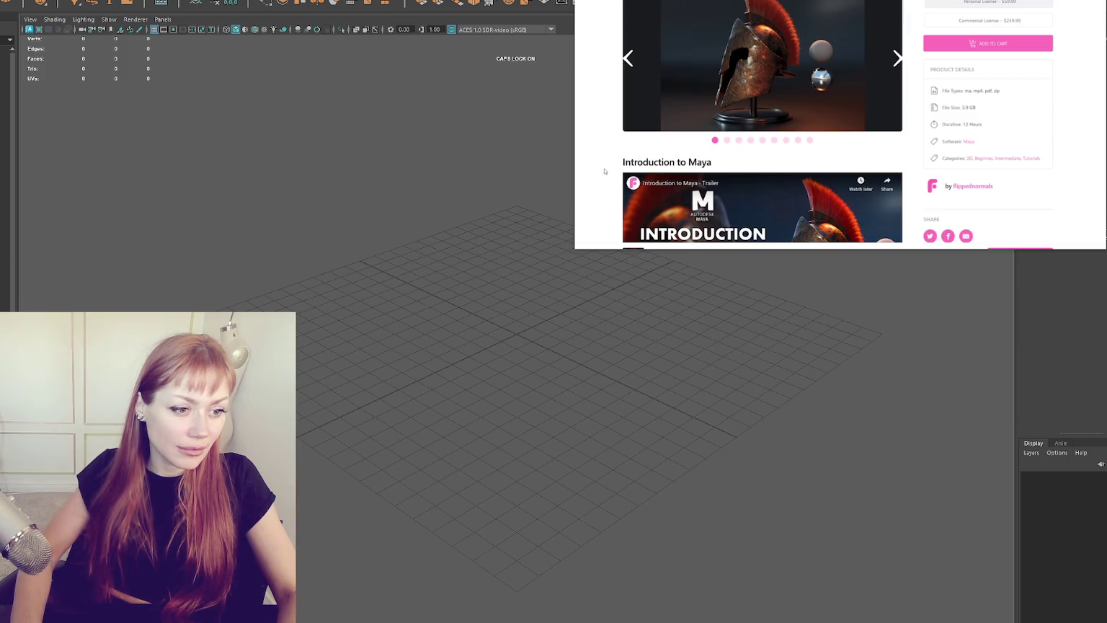
View the enlarged helmet image on the Introduction to Maya page, close it, and scroll the page
{"action": "scroll", "coordinate": [605, 172], "scroll_direction": "up", "scroll_amount": 2}
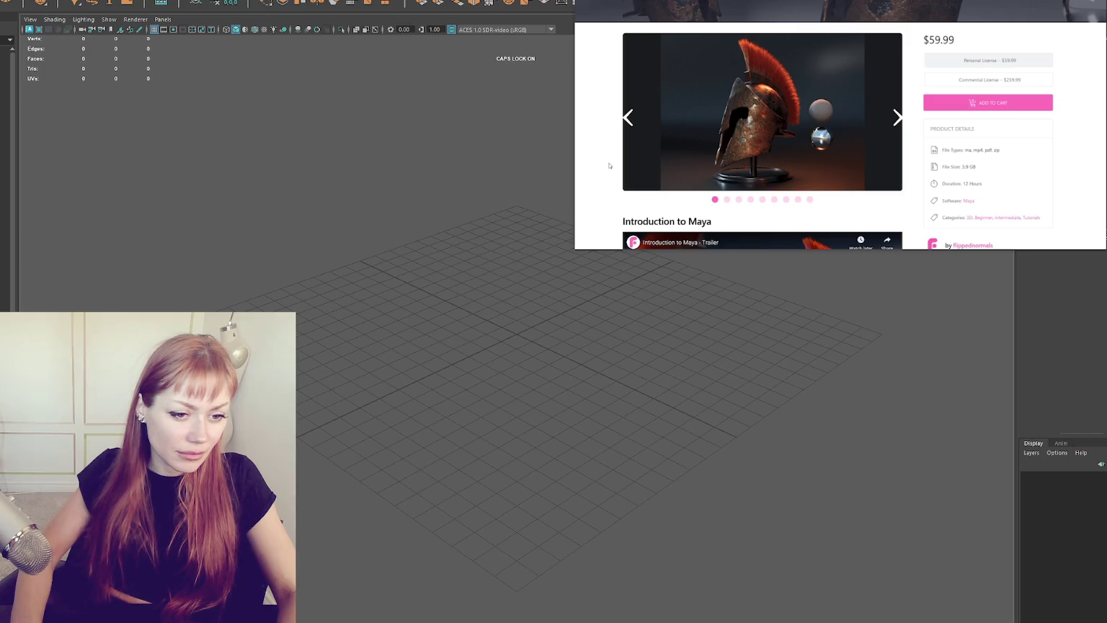
{"action": "left_click", "coordinate": [764, 125]}
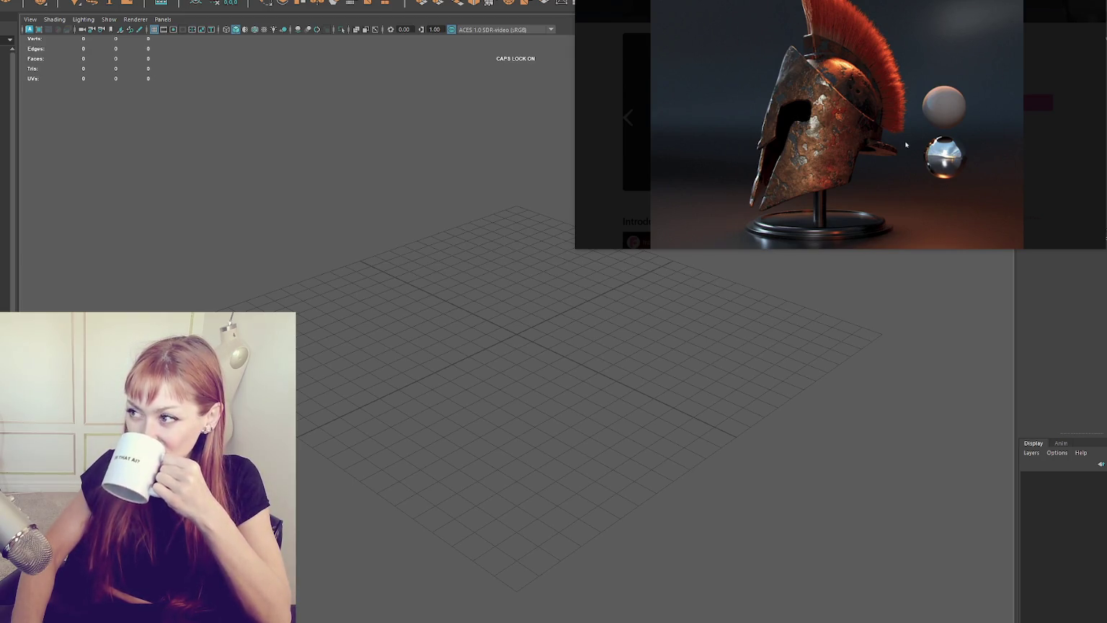
{"action": "left_click", "coordinate": [715, 96]}
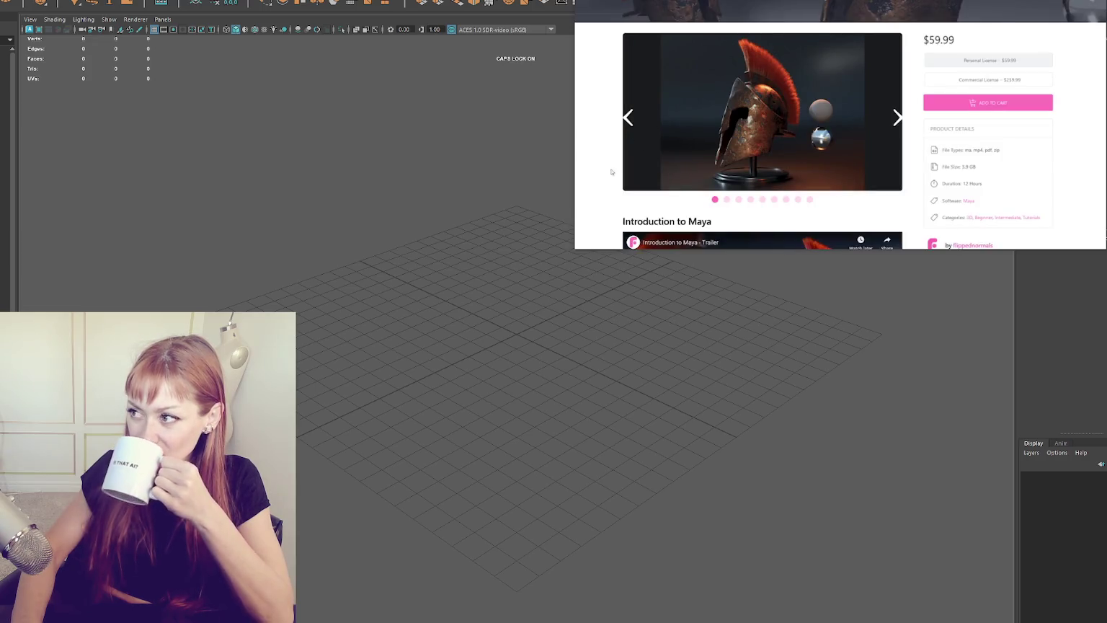
{"action": "scroll", "coordinate": [613, 168], "scroll_direction": "up", "scroll_amount": 1}
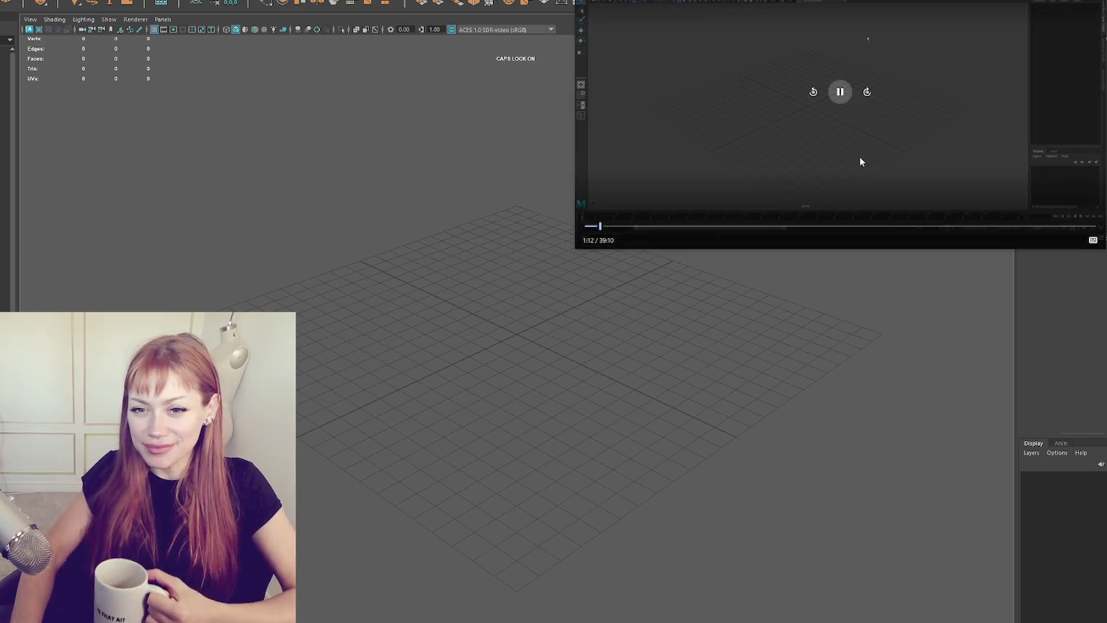
{"action": "left_click", "coordinate": [841, 94]}
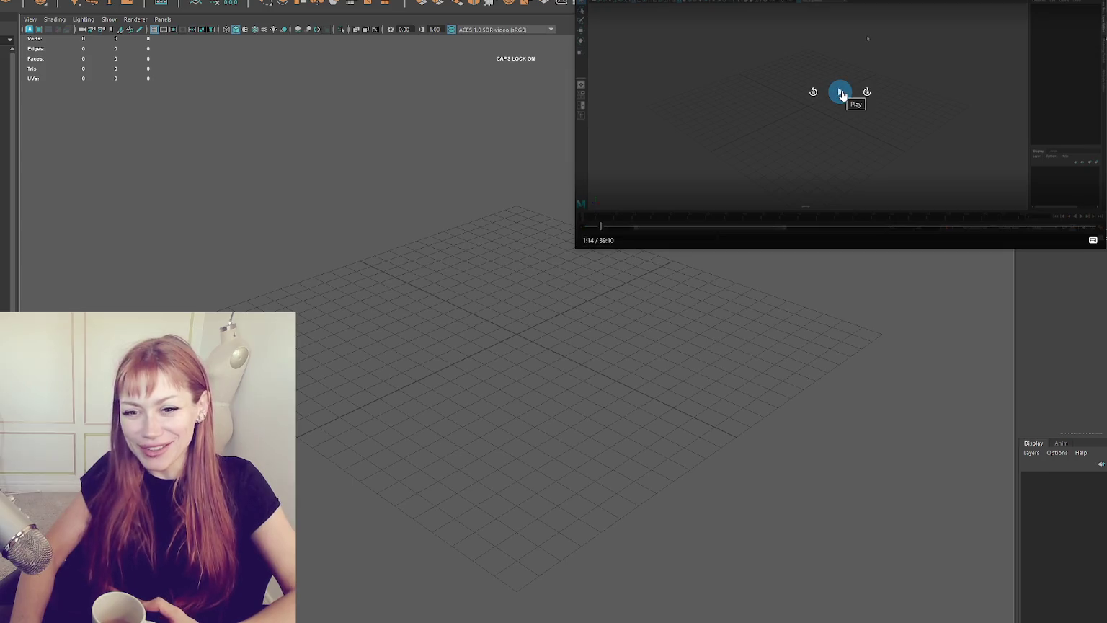
{"action": "left_click", "coordinate": [842, 92]}
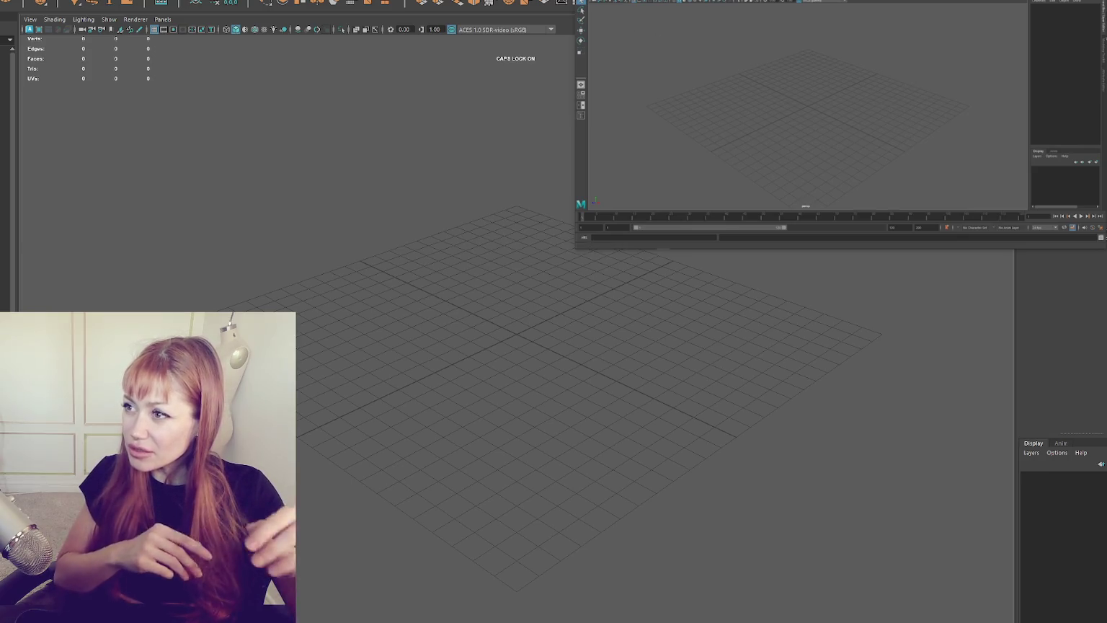
{"action": "left_click", "coordinate": [585, 2]}
{"action": "left_click", "coordinate": [594, 120]}
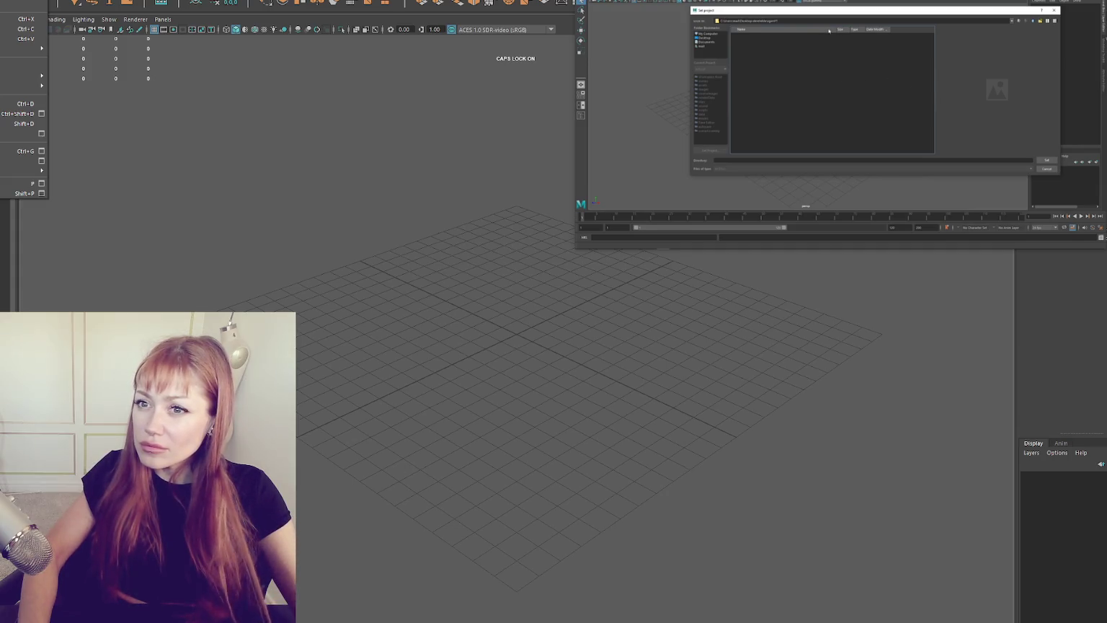
Resume playback of the Maya course video in the floating player
{"action": "left_click", "coordinate": [840, 91]}
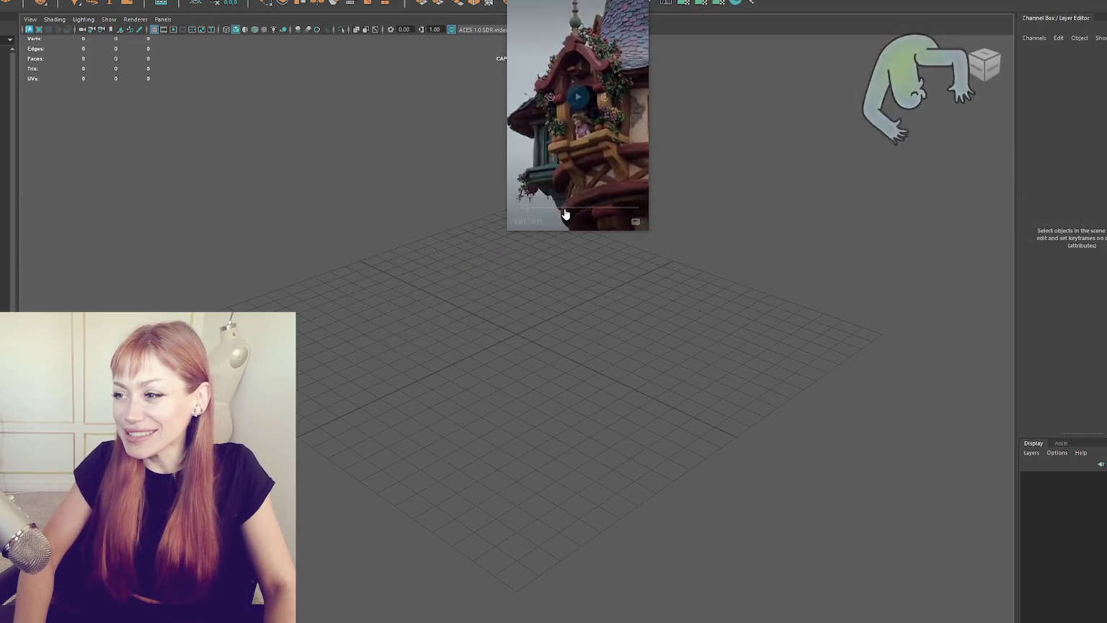
Pause the tutorial on its project-location prompt and shrink its window toward the top-right
{"action": "left_click_drag", "start_coordinate": [513, 226], "coordinate": [335, 537]}
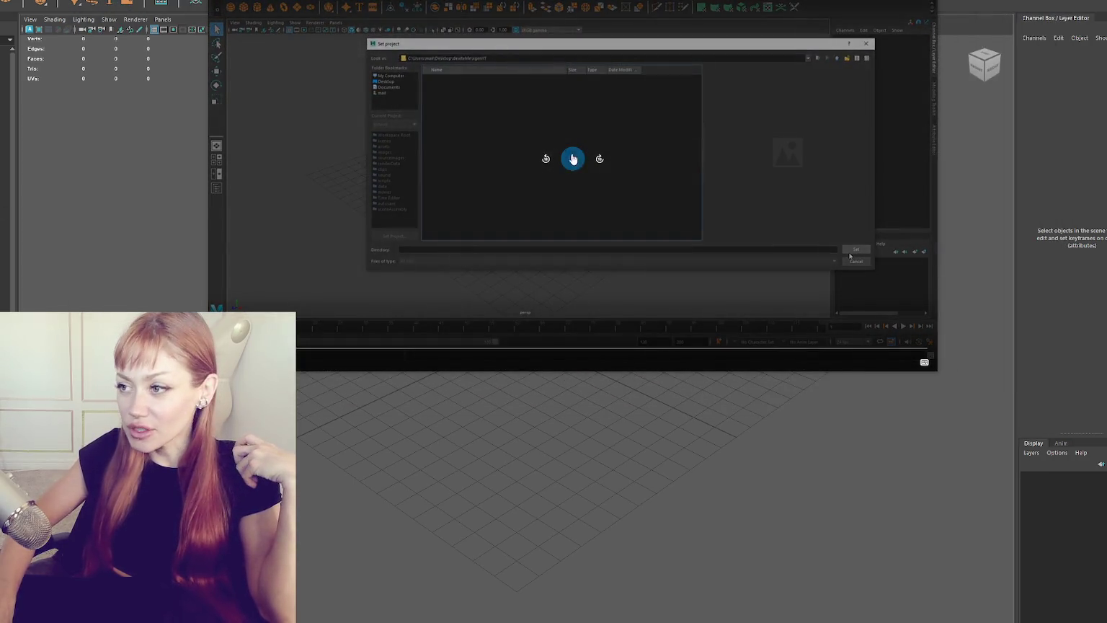
{"action": "left_click", "coordinate": [573, 158]}
{"action": "left_click", "coordinate": [573, 158]}
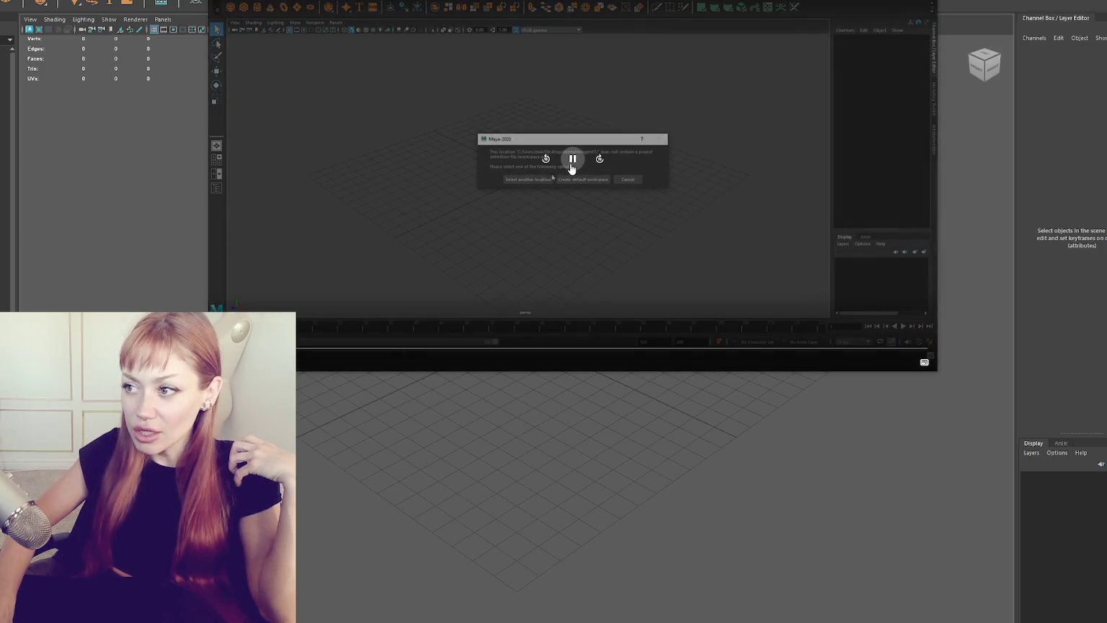
{"action": "left_click", "coordinate": [571, 163]}
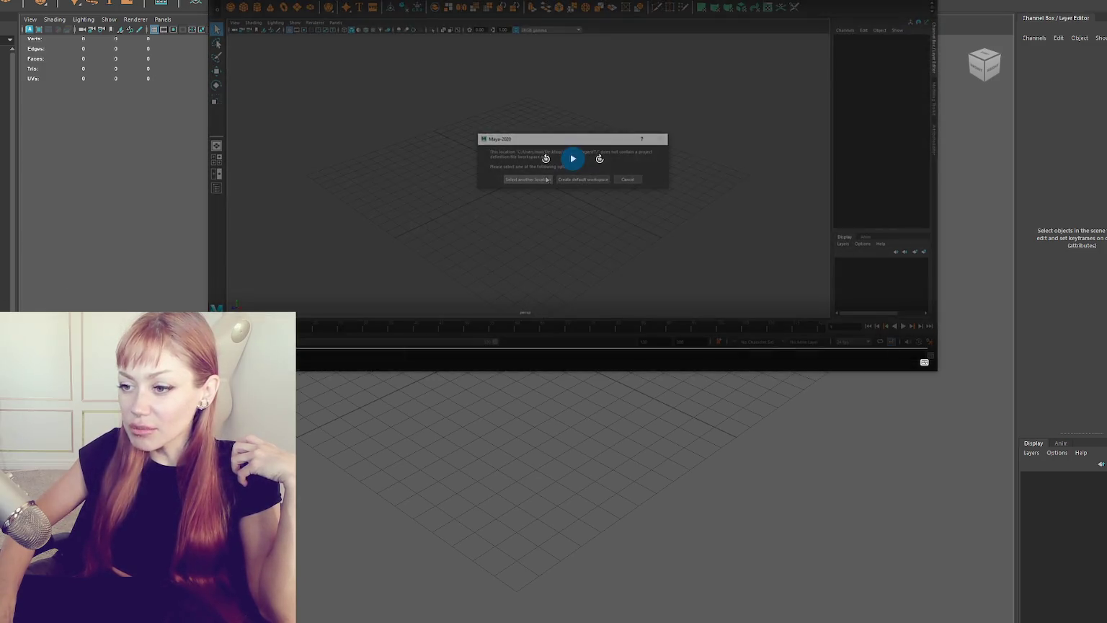
{"action": "left_click_drag", "start_coordinate": [209, 370], "coordinate": [495, 273]}
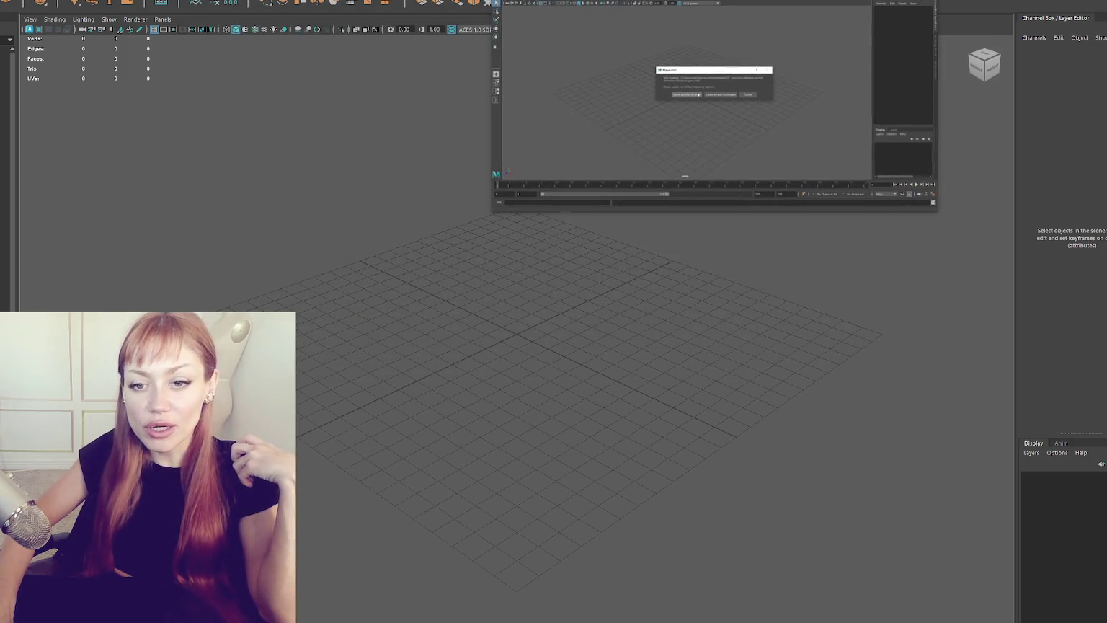
Replay the tutorial from 2:37 and enlarge the video to cover most of the screen
{"action": "left_click_drag", "start_coordinate": [607, 127], "coordinate": [721, 195]}
{"action": "key", "text": "Caps_Lock"}
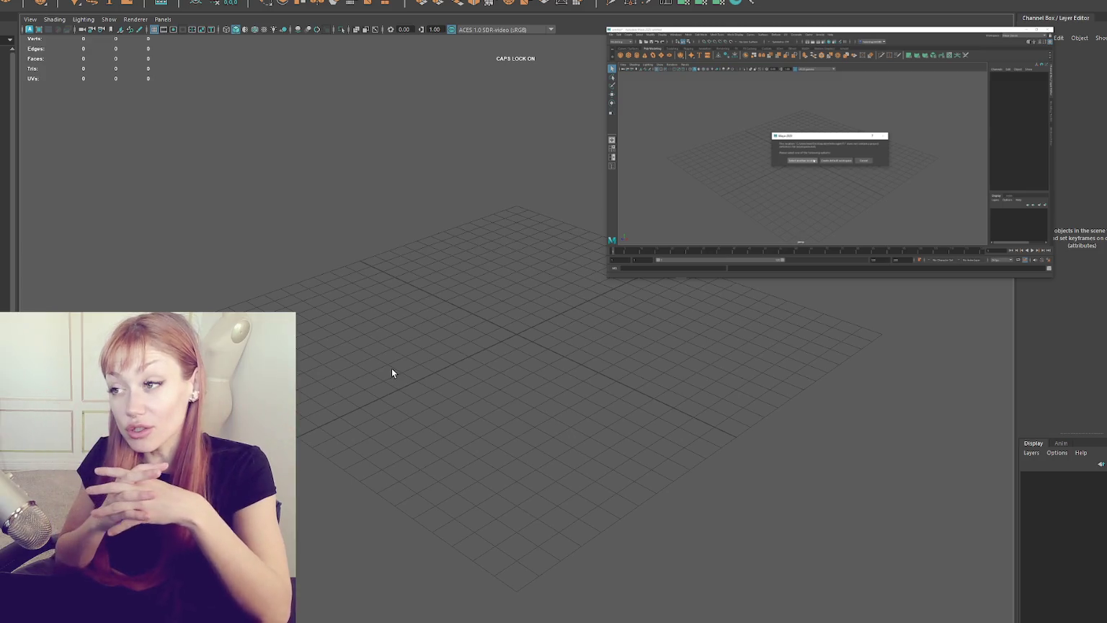
{"action": "mouse_move", "coordinate": [847, 248]}
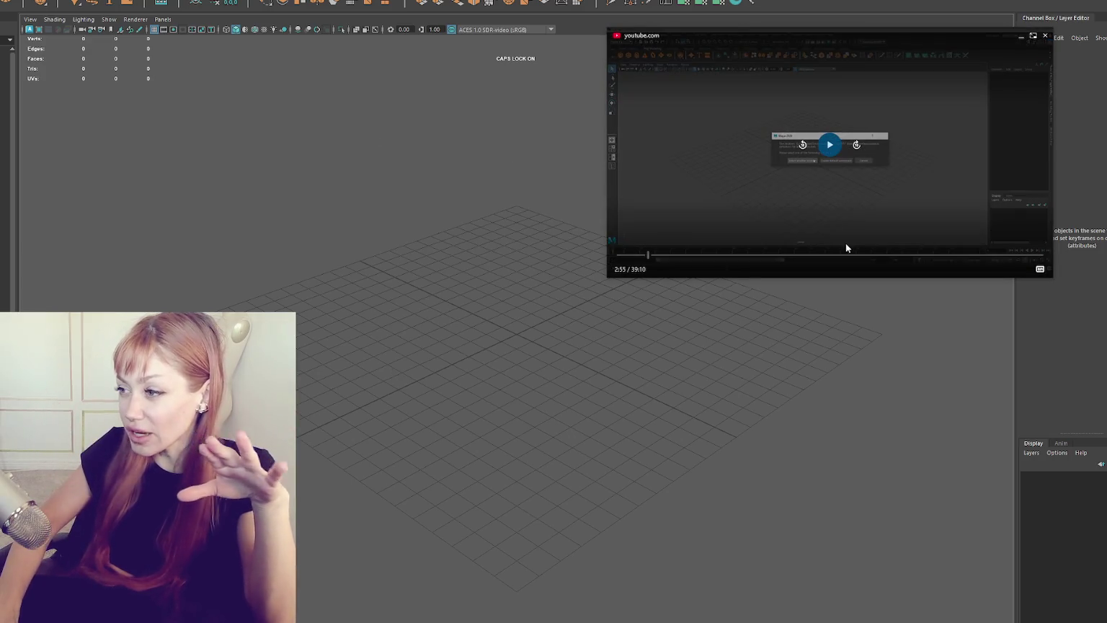
{"action": "left_click", "coordinate": [830, 144]}
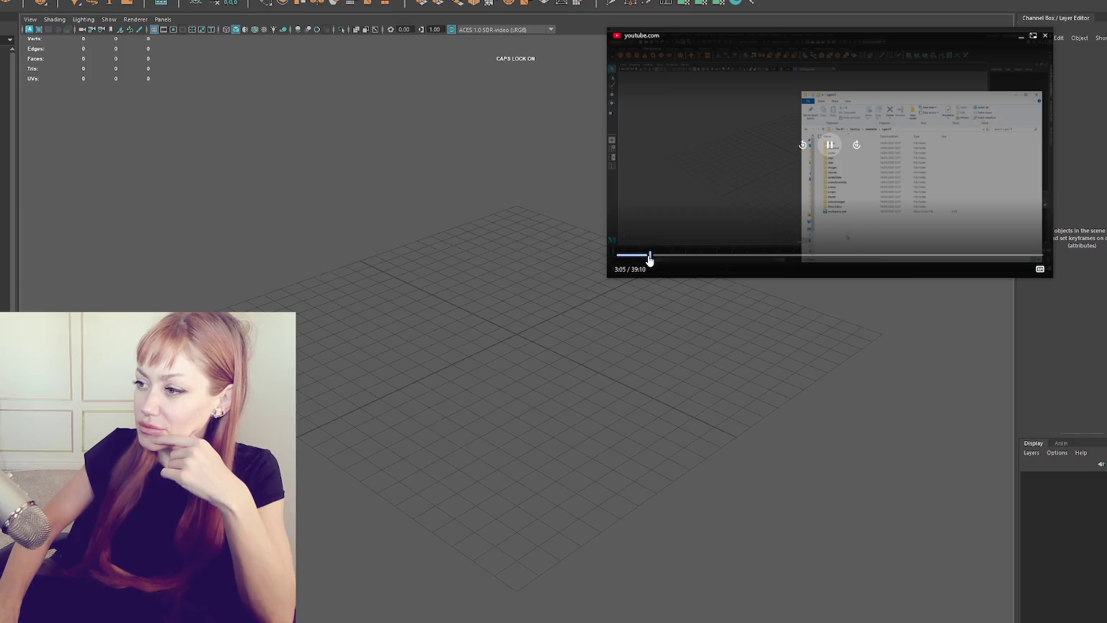
{"action": "left_click", "coordinate": [644, 255]}
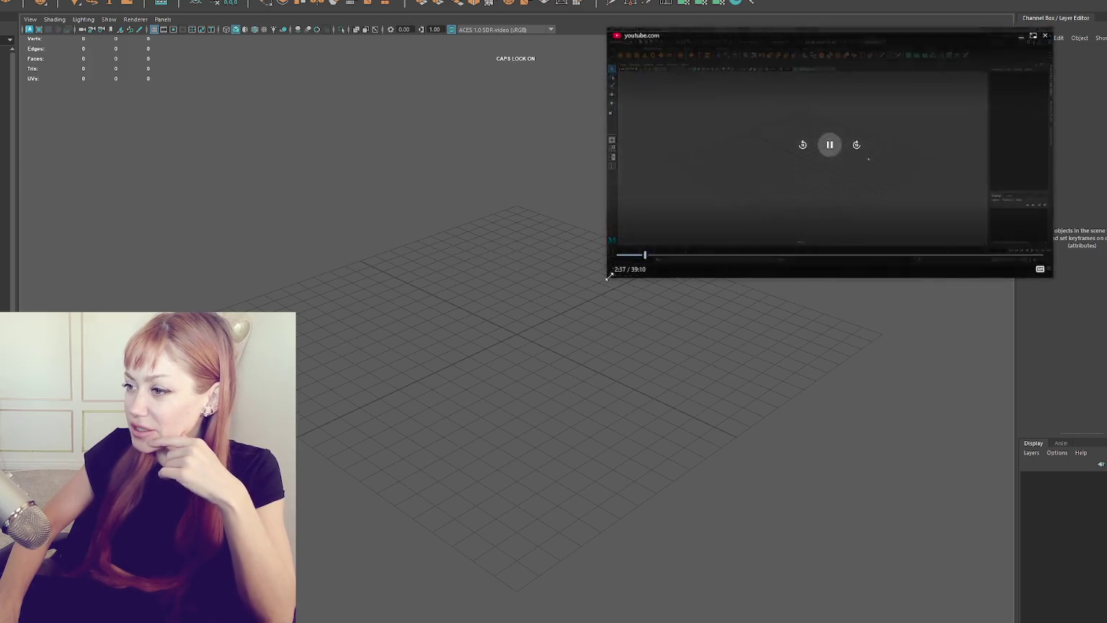
{"action": "left_click_drag", "start_coordinate": [608, 276], "coordinate": [92, 567]}
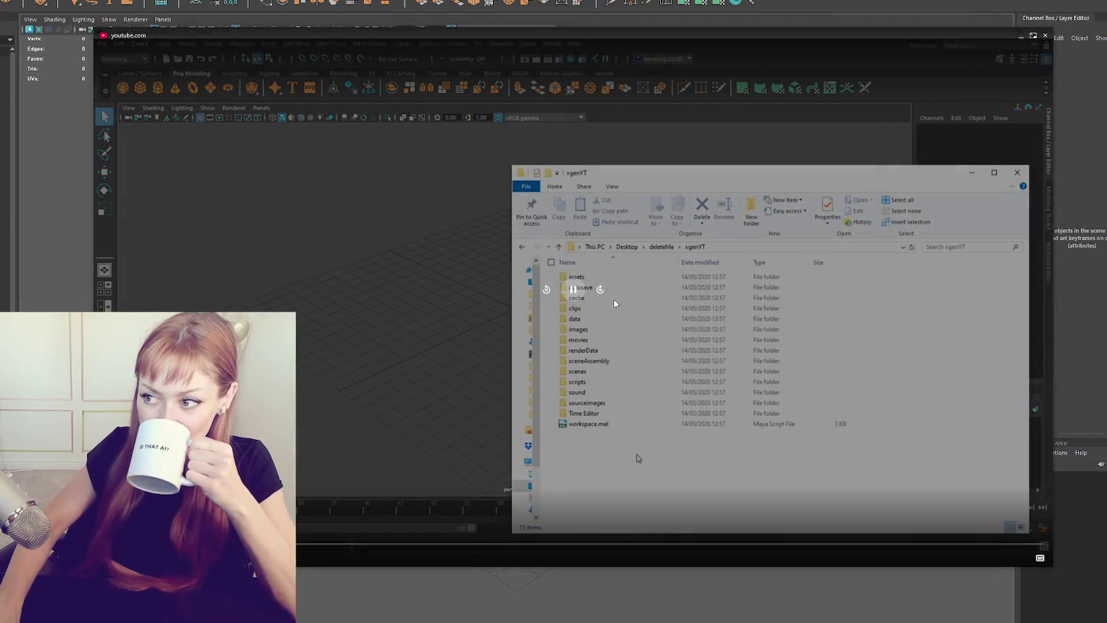
Create a default workspace and center the Project Window showing DefaultProjects
{"action": "left_click", "coordinate": [573, 288]}
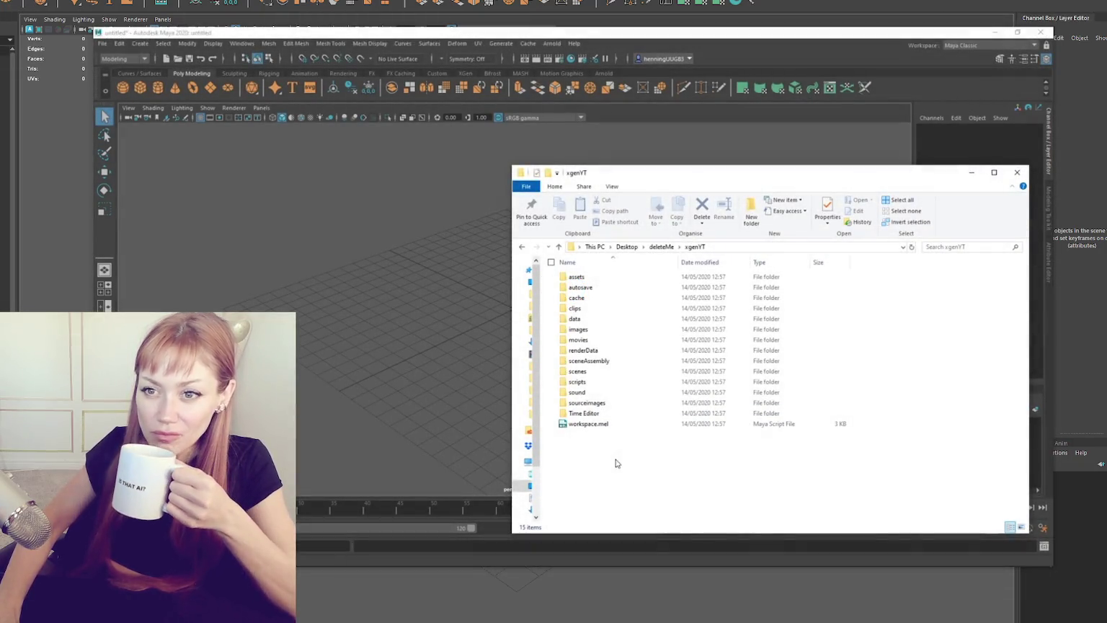
{"action": "left_click", "coordinate": [616, 463]}
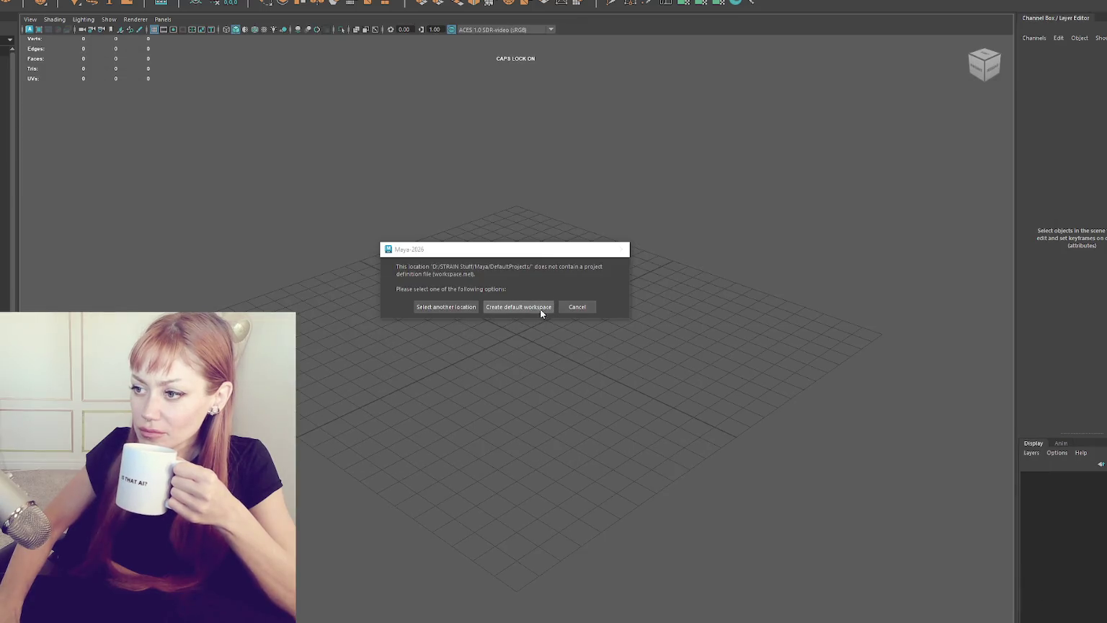
{"action": "left_click", "coordinate": [520, 305]}
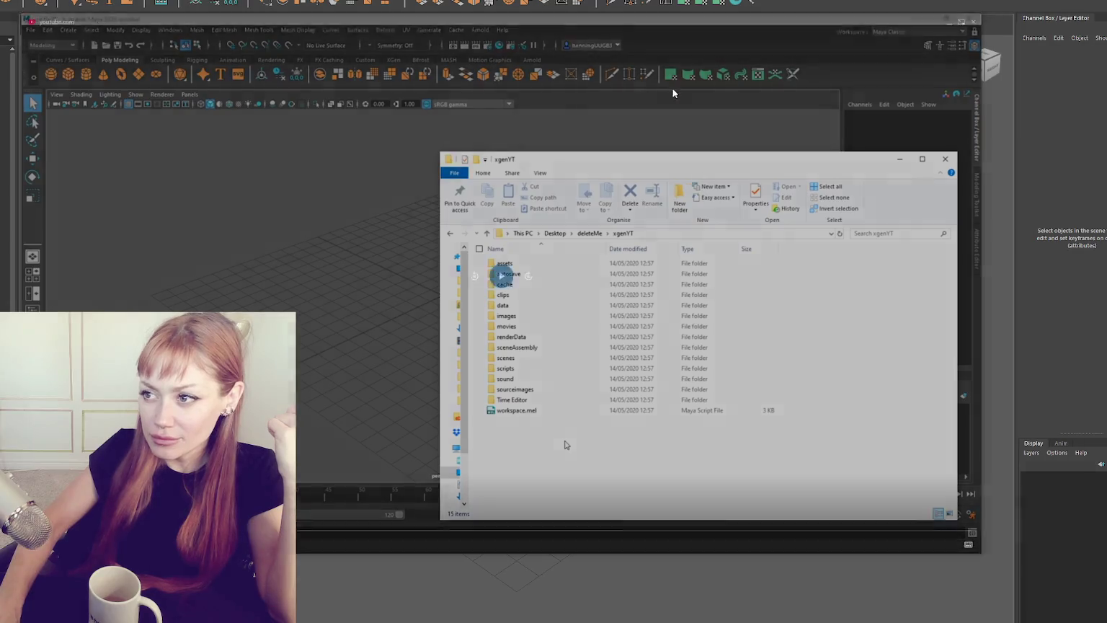
{"action": "left_click_drag", "start_coordinate": [245, 136], "coordinate": [474, 139]}
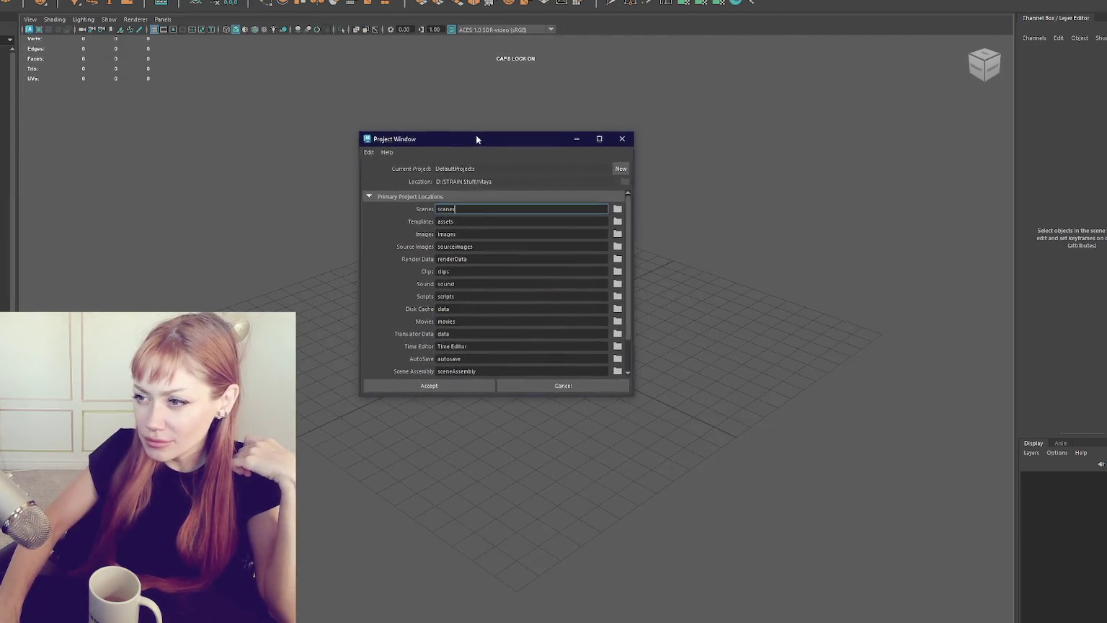
{"action": "scroll", "coordinate": [595, 259], "scroll_direction": "down", "scroll_amount": 3}
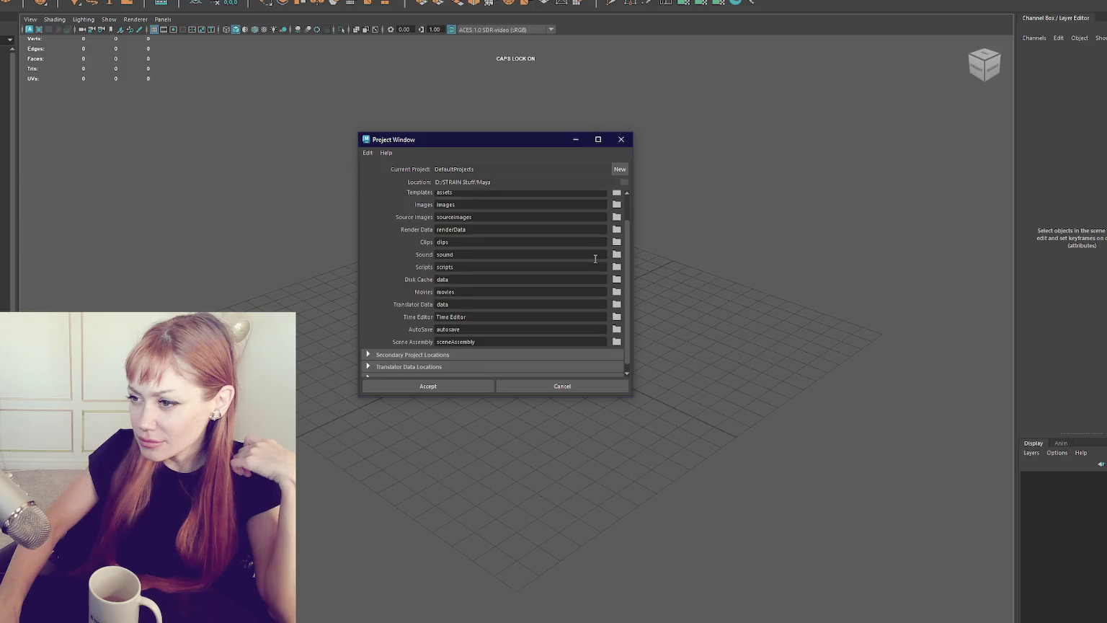
Cancel the Project Window, leaving the project location unchanged
{"action": "scroll", "coordinate": [594, 254], "scroll_direction": "up", "scroll_amount": 2}
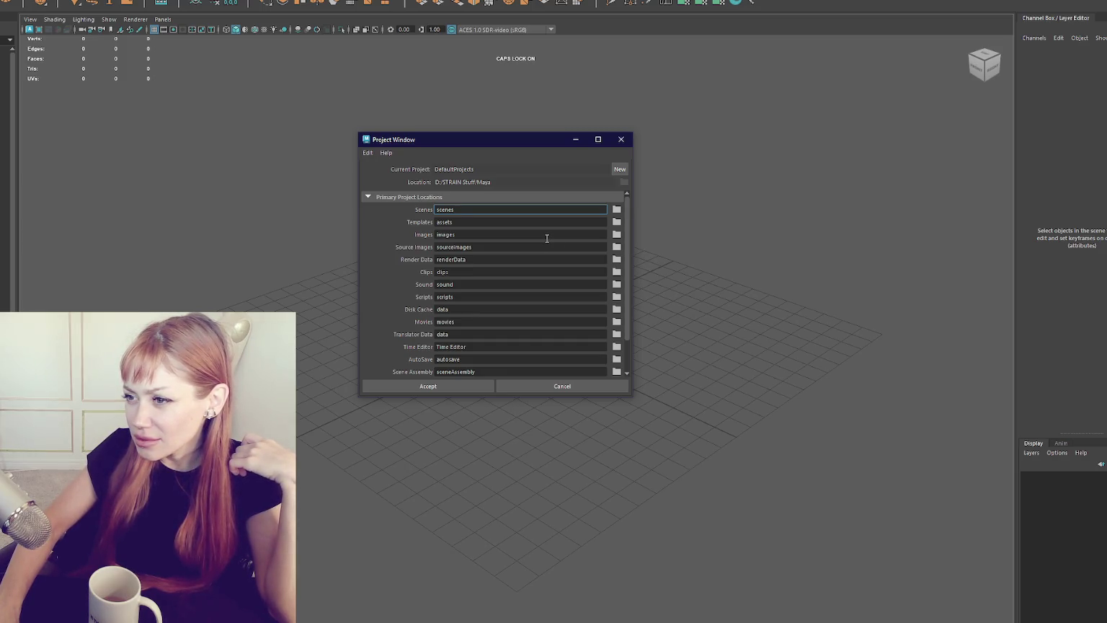
{"action": "left_click", "coordinate": [612, 184]}
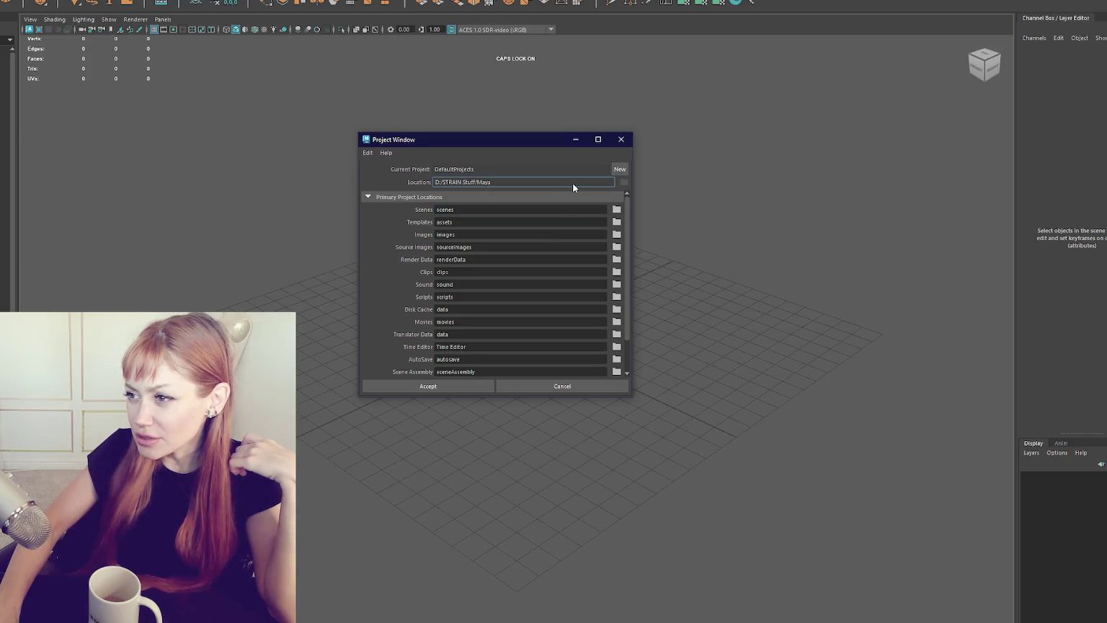
{"action": "left_click", "coordinate": [554, 387]}
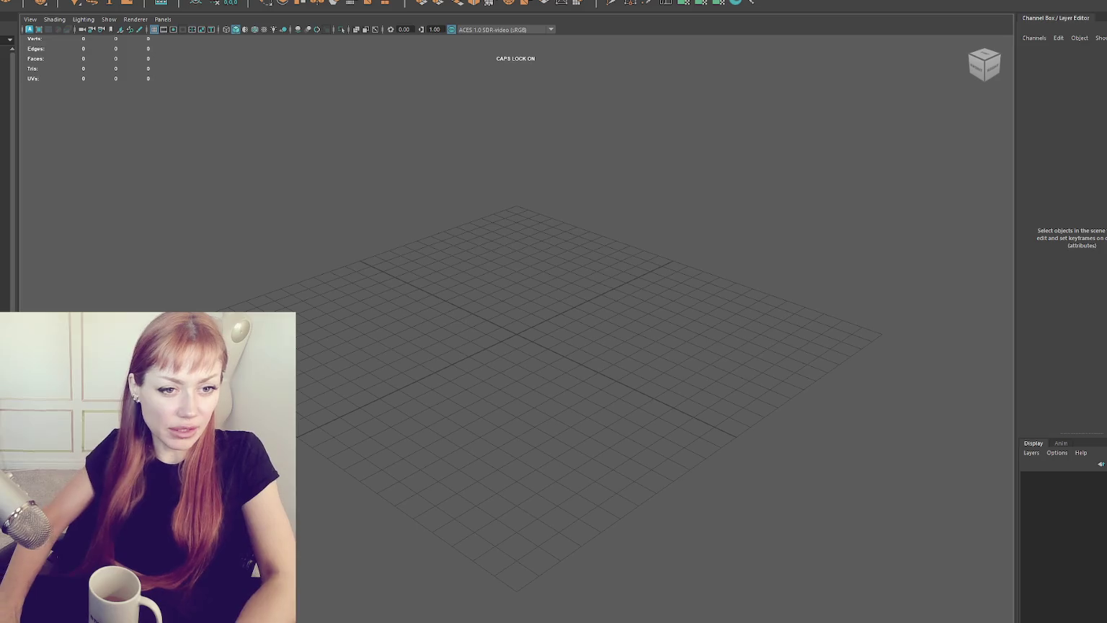
In File > Project Window, make DefaultProjectFolder in D:/STRAIN Stuff/Maya current and accept
{"action": "left_click", "coordinate": [9, 3]}
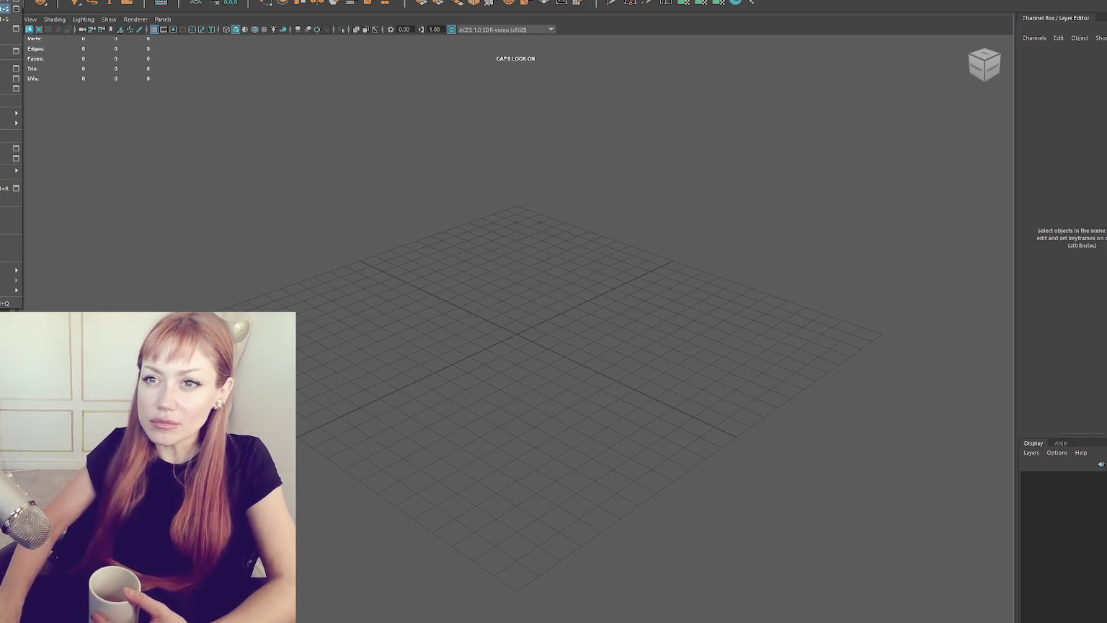
{"action": "left_click", "coordinate": [151, 237]}
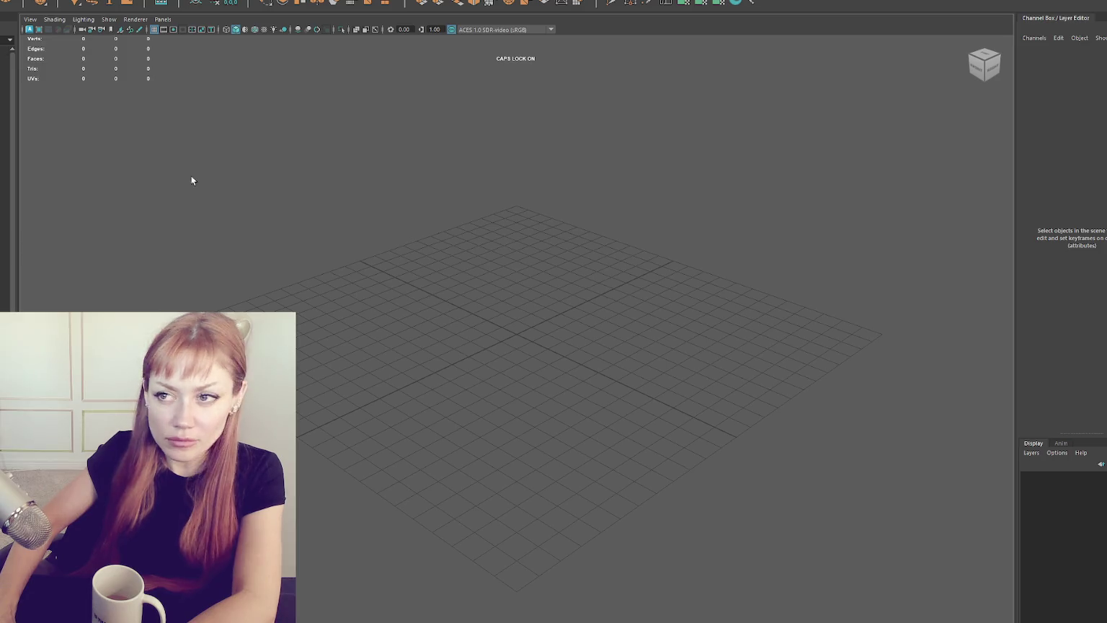
{"action": "left_click", "coordinate": [9, 2]}
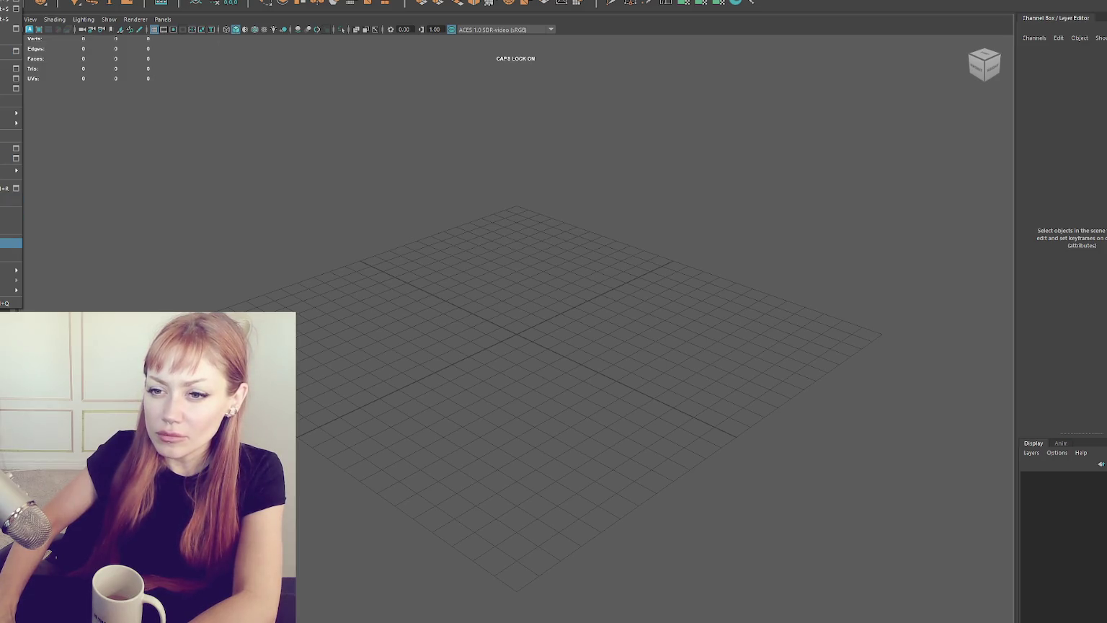
{"action": "left_click", "coordinate": [11, 243]}
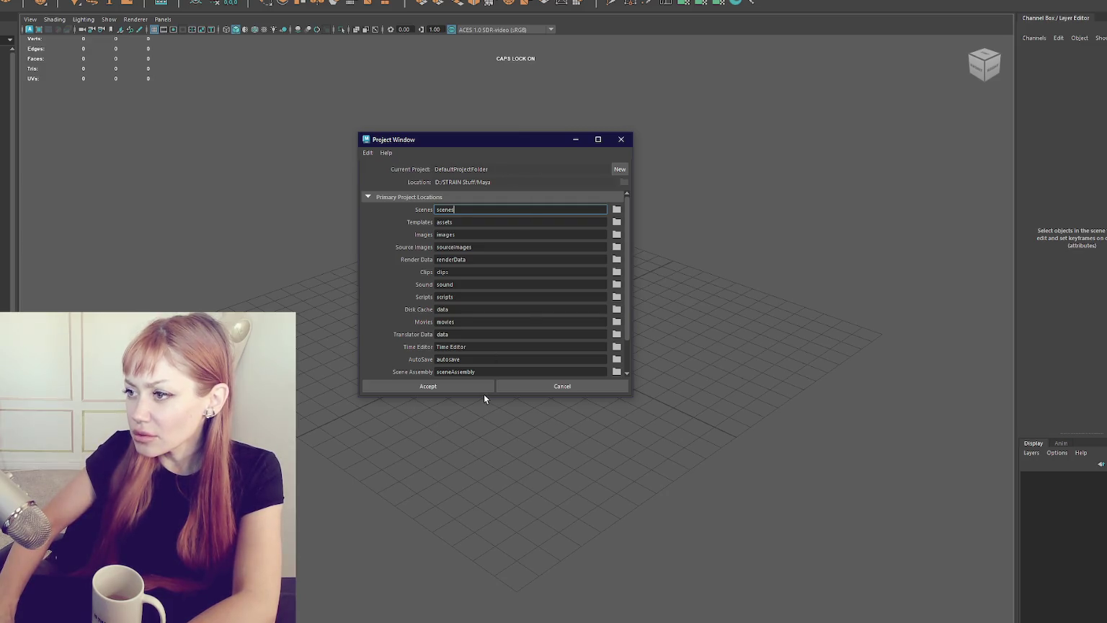
{"action": "left_click", "coordinate": [428, 386]}
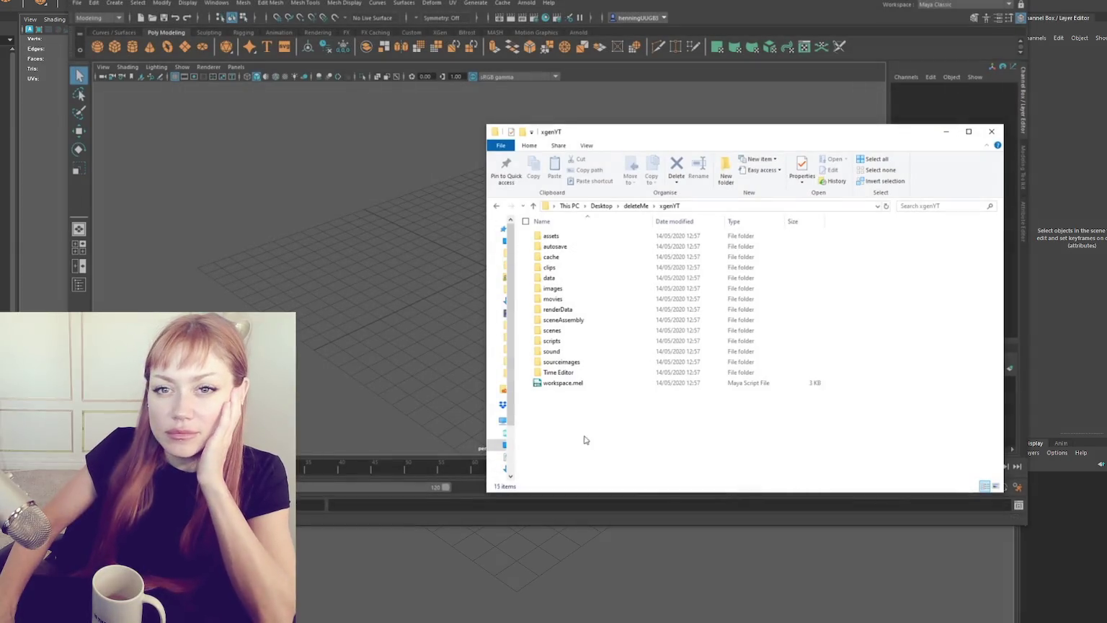
Select all 15 items in the xgenYT folder, then return to Maya
{"action": "left_click_drag", "start_coordinate": [593, 453], "coordinate": [568, 252]}
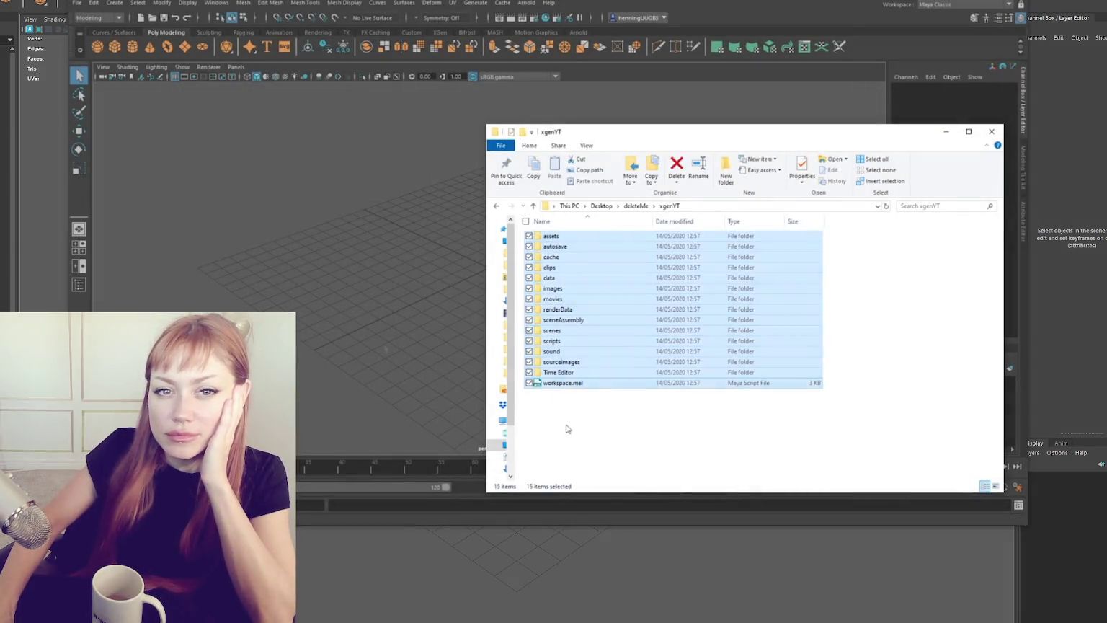
{"action": "left_click", "coordinate": [398, 342]}
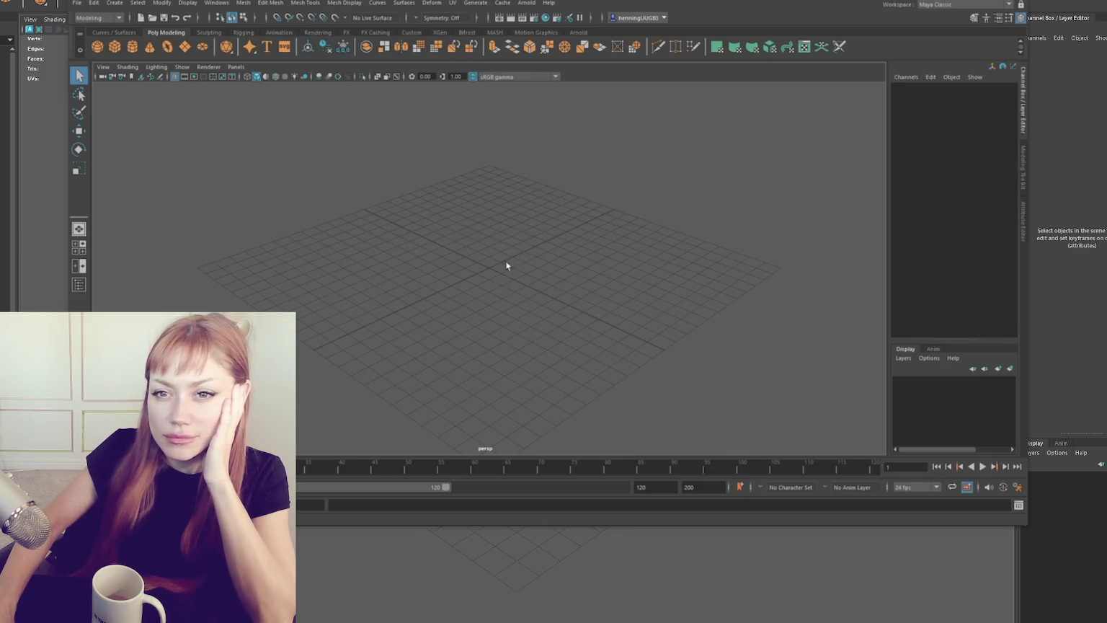
Create a polygon sphere from the Shift+right-click marking menu and frame it in the view
{"action": "right_click", "coordinate": [477, 252], "text": "shift"}
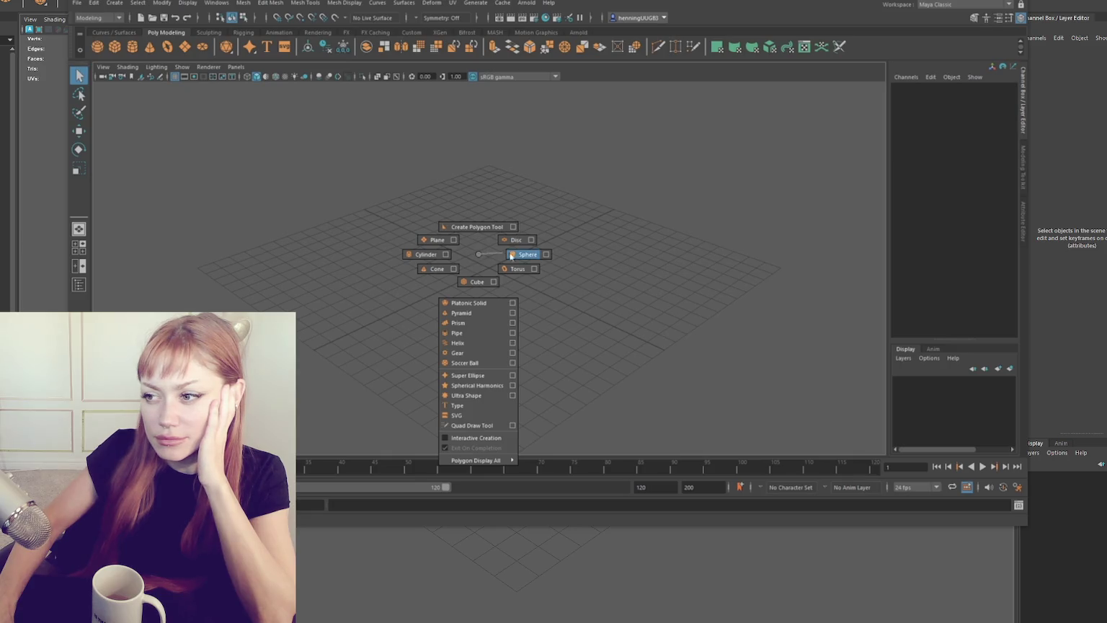
{"action": "left_click", "coordinate": [503, 255]}
{"action": "key", "text": "f"}
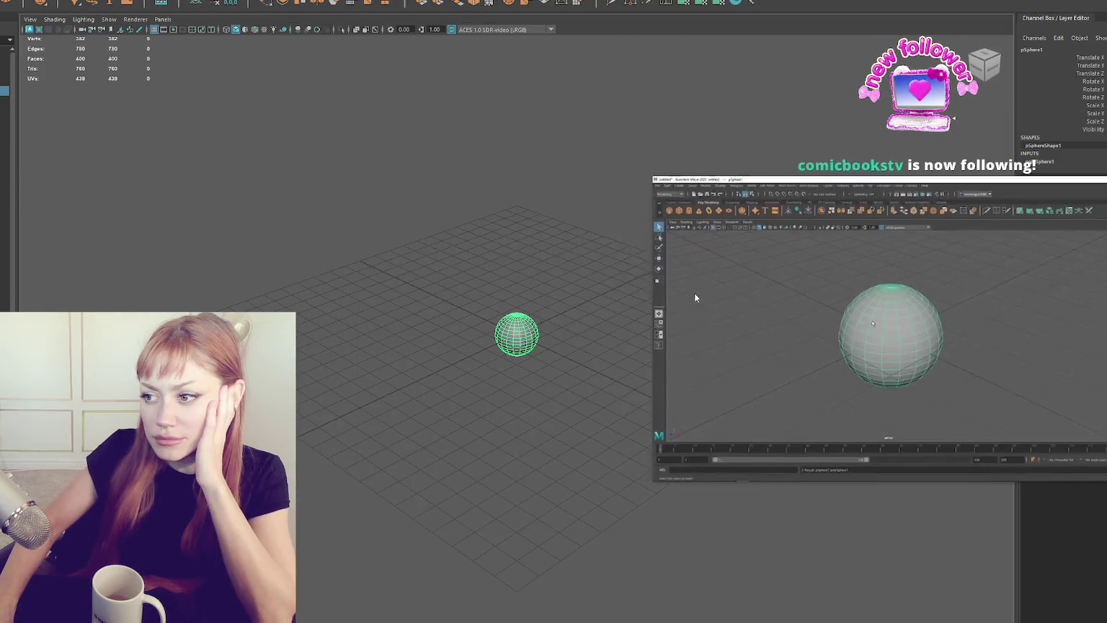
{"action": "middle_click_drag", "start_coordinate": [554, 220], "coordinate": [379, 234], "text": "alt"}
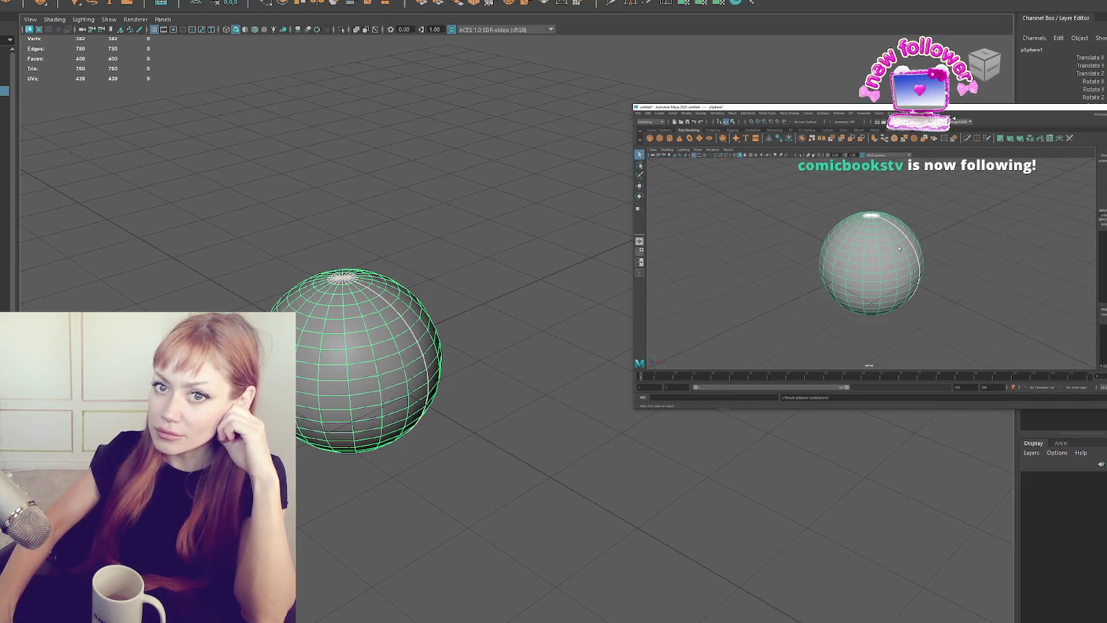
Hide the UV editor, deselect the sphere, and begin saving the scene with Ctrl+S
{"action": "left_click_drag", "start_coordinate": [295, 49], "coordinate": [311, 62]}
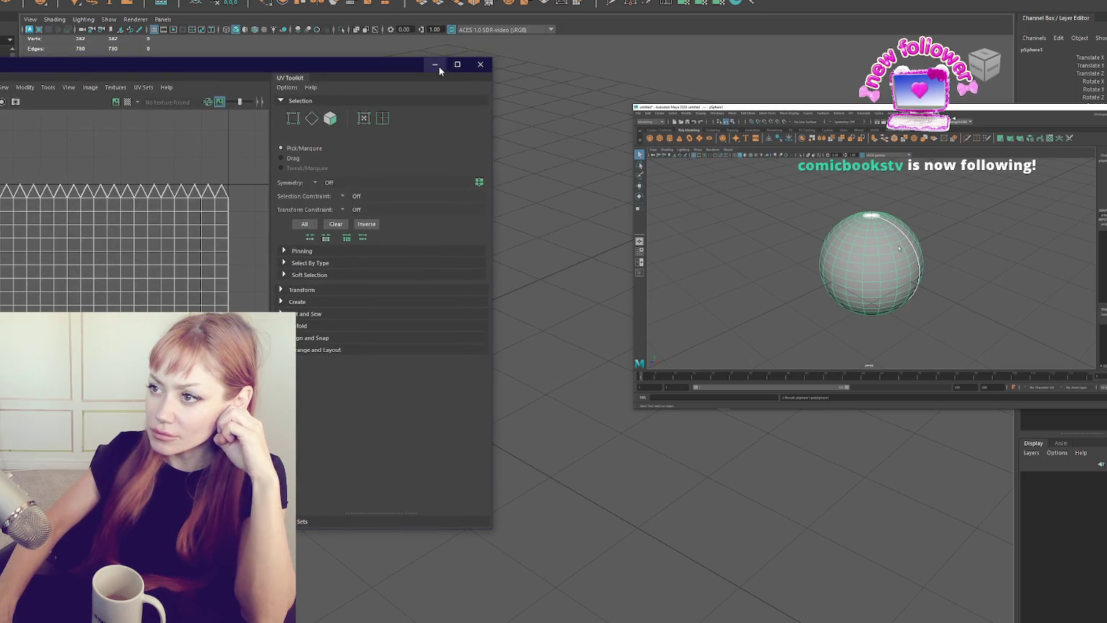
{"action": "left_click", "coordinate": [435, 66]}
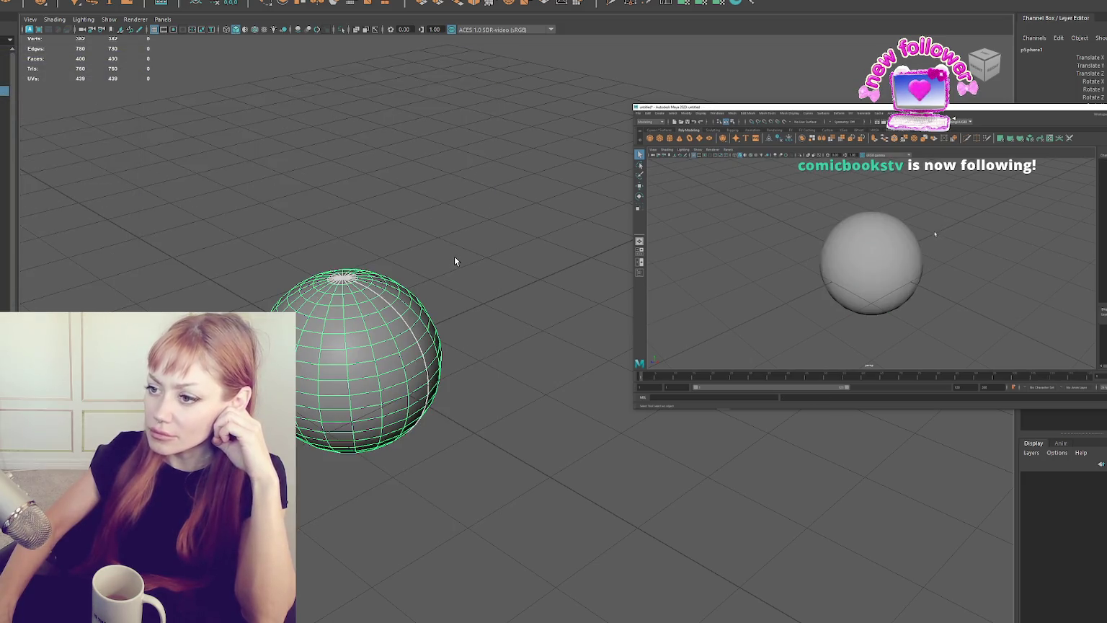
{"action": "left_click", "coordinate": [264, 175]}
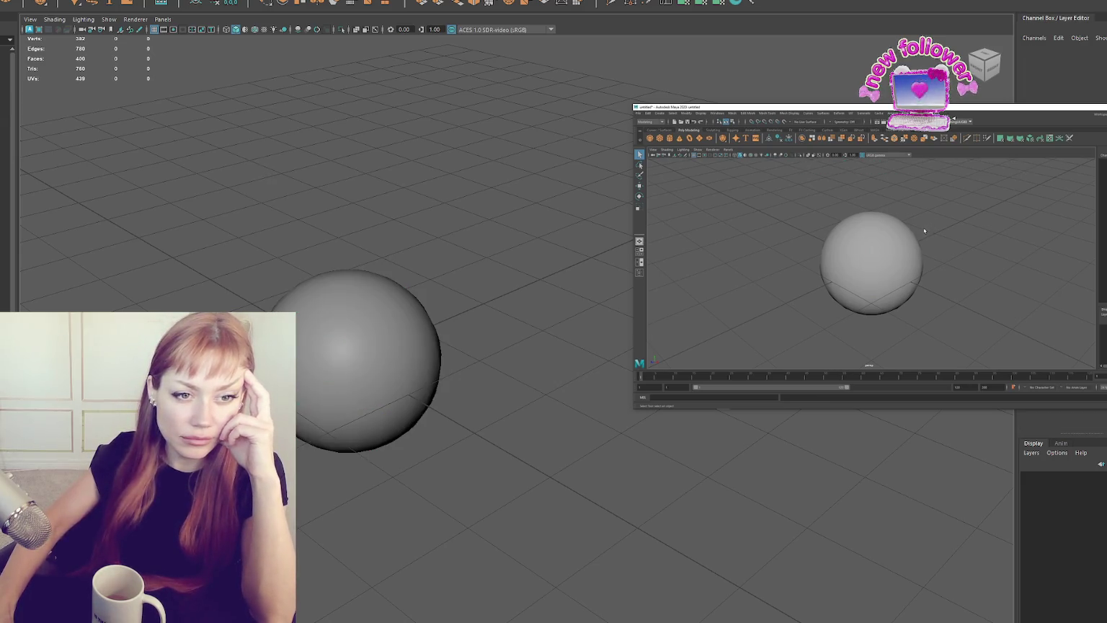
{"action": "key", "text": "ctrl+s"}
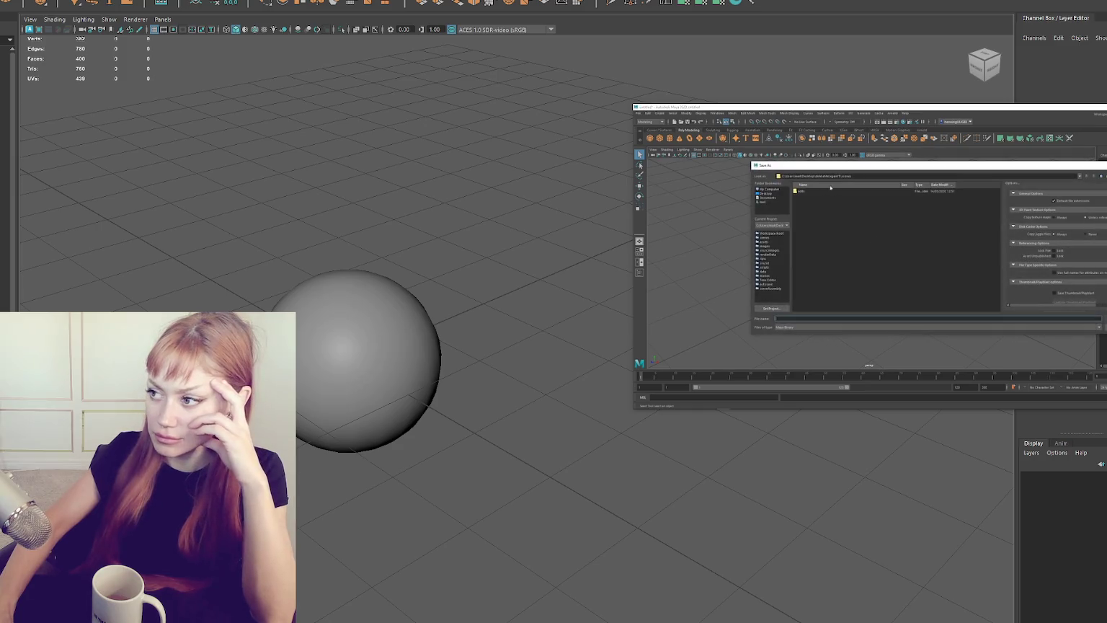
Save the sphere scene as xgen01.mb in the DefaultProjectFolder scenes folder
{"action": "left_click", "coordinate": [763, 238]}
{"action": "left_click", "coordinate": [789, 318]}
{"action": "key", "text": "Return"}
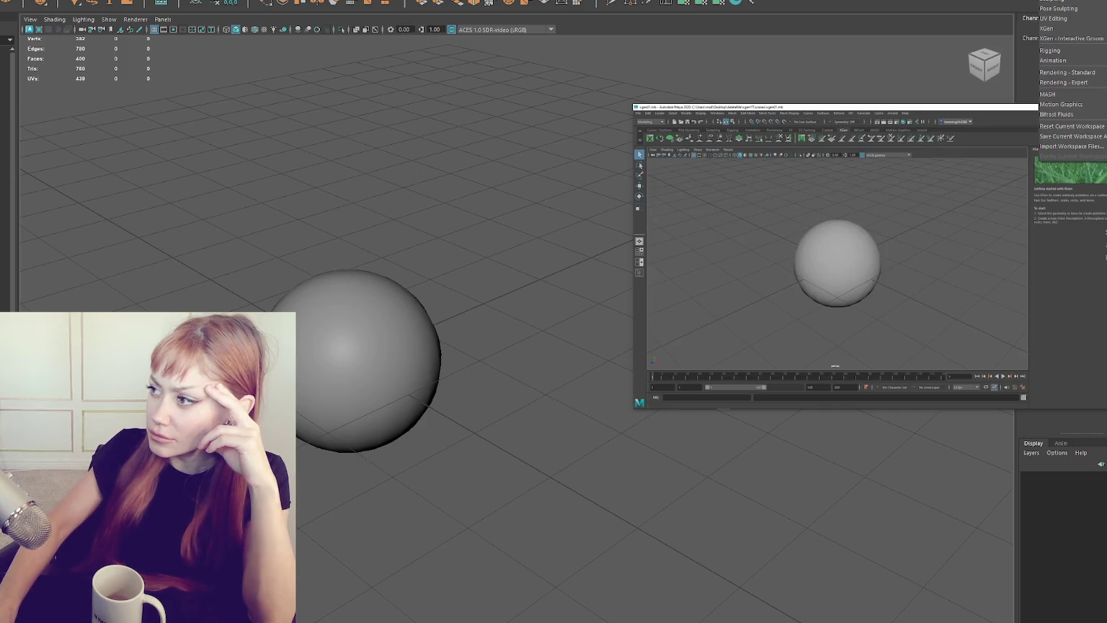
{"action": "left_click", "coordinate": [1047, 28]}
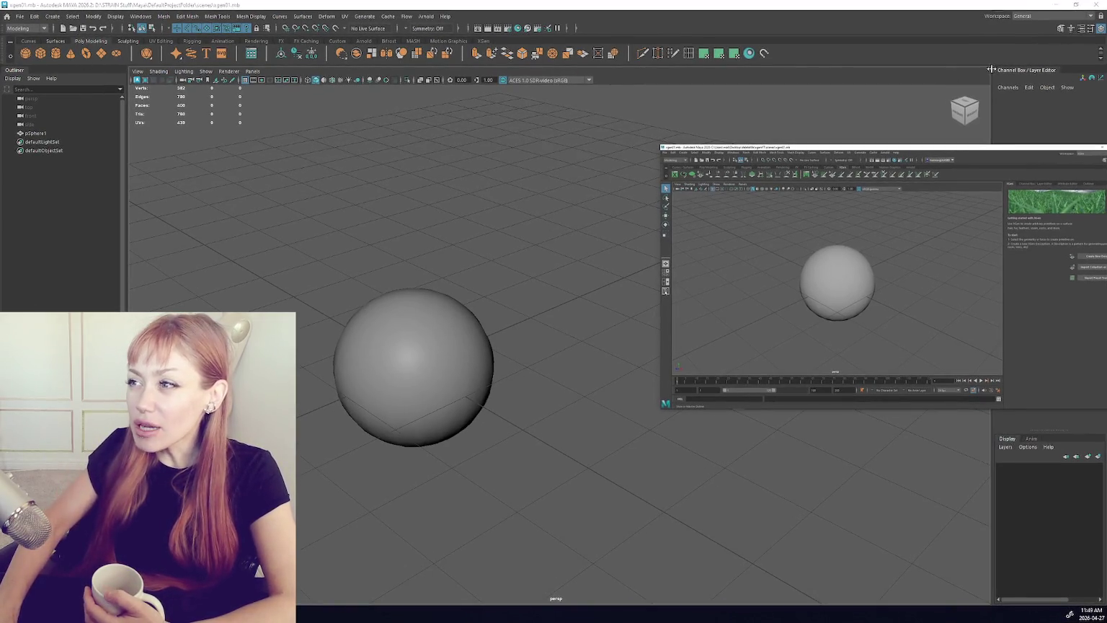
Browse the main menus and the shelf tabs from Curves through FX Caching
{"action": "left_click", "coordinate": [53, 15]}
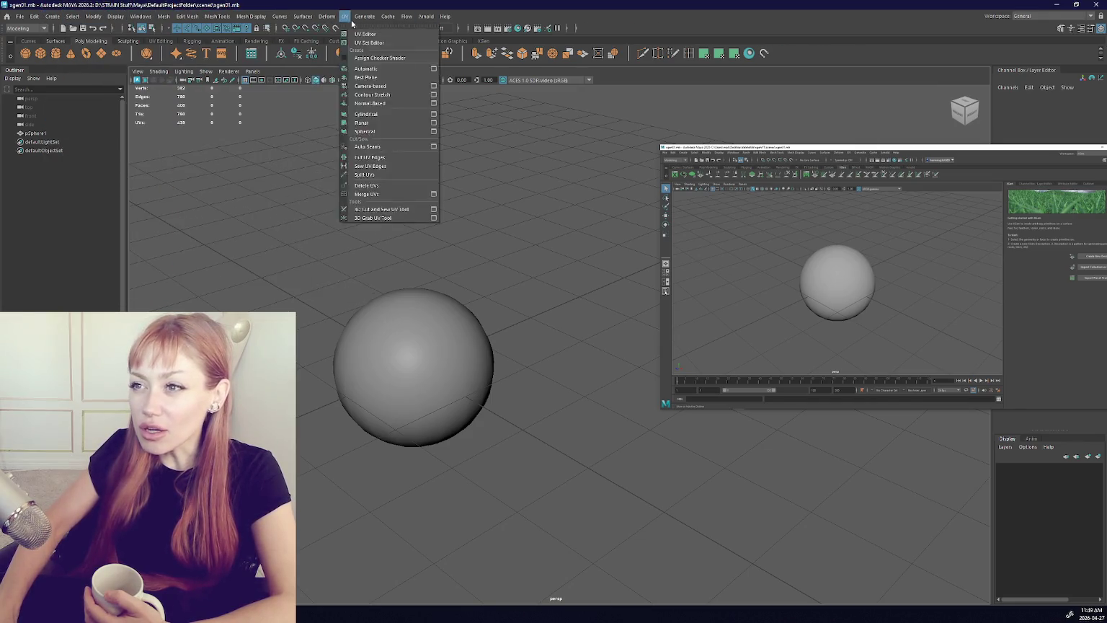
{"action": "left_click", "coordinate": [146, 54]}
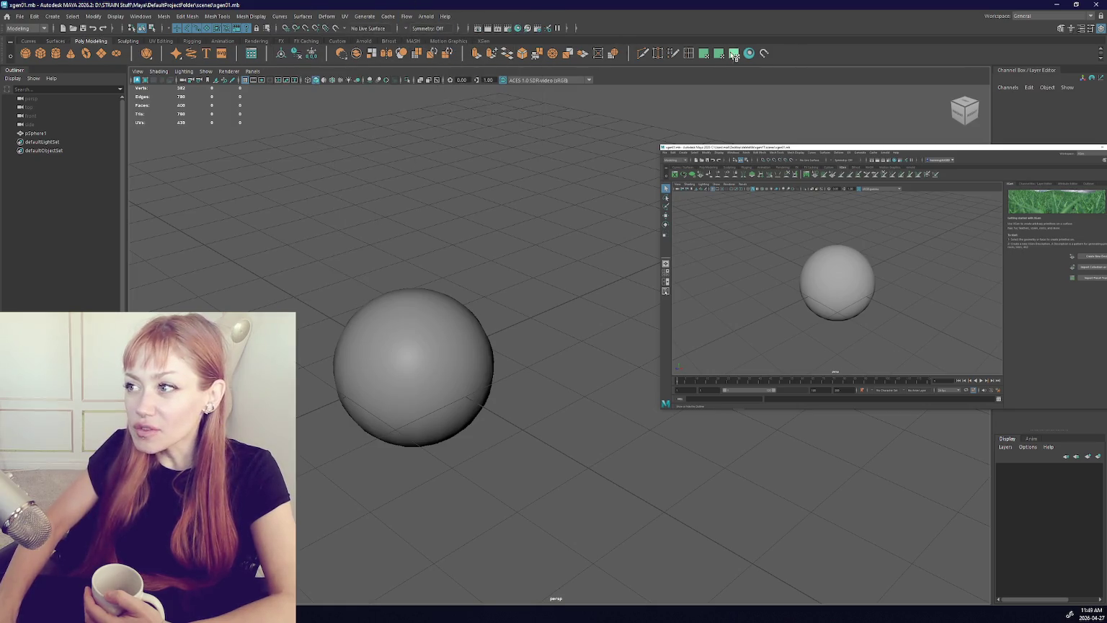
{"action": "left_click", "coordinate": [29, 42]}
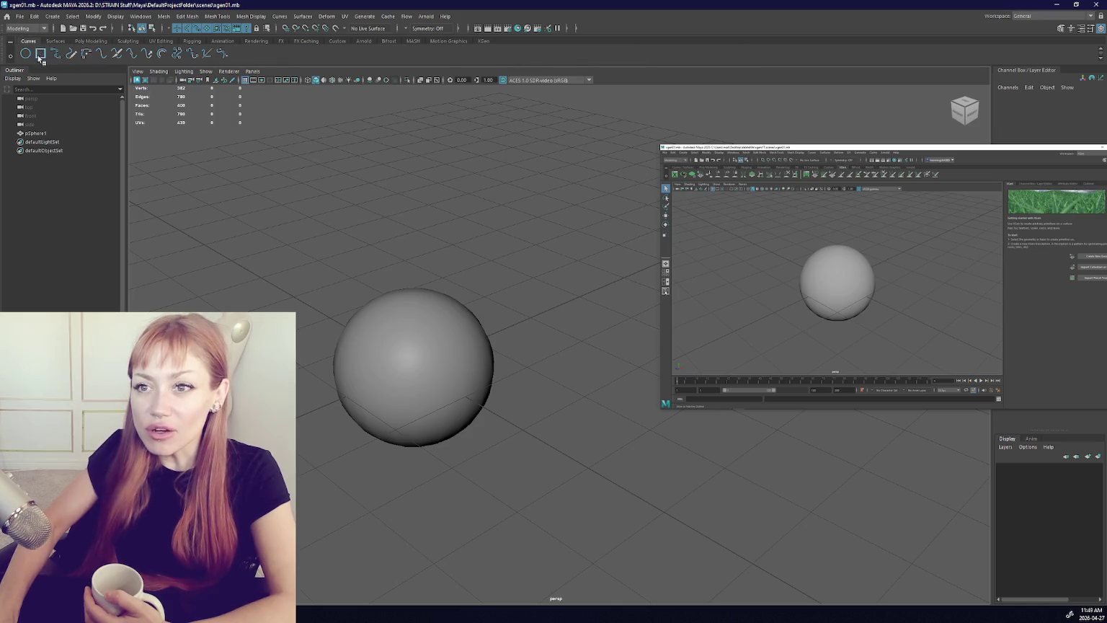
{"action": "left_click", "coordinate": [55, 41]}
{"action": "left_click", "coordinate": [120, 42]}
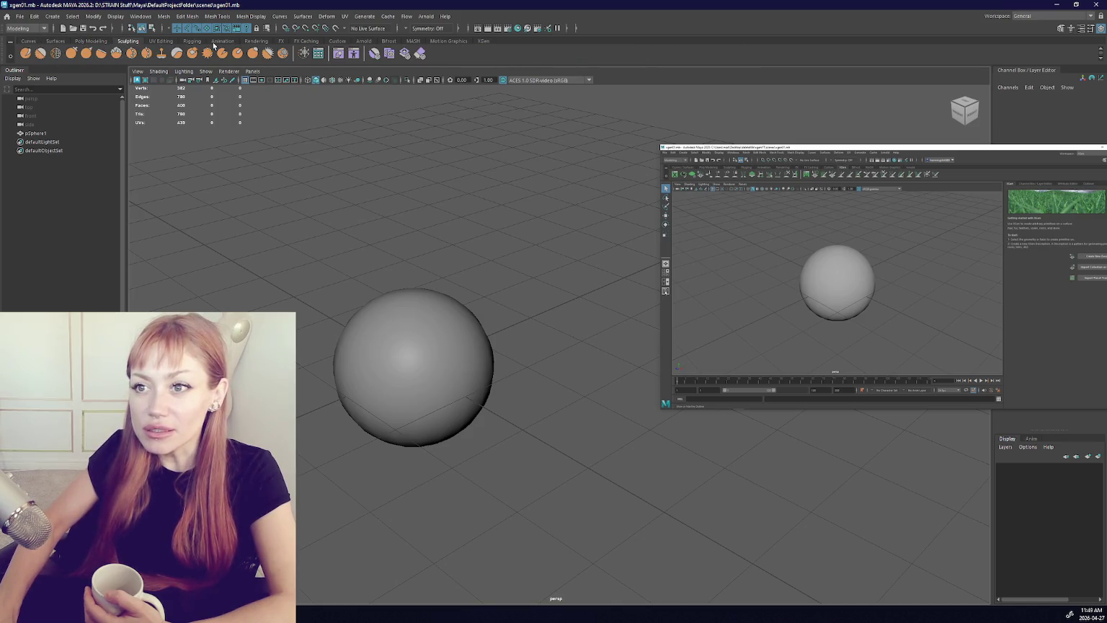
{"action": "left_click", "coordinate": [161, 41]}
{"action": "left_click", "coordinate": [192, 41]}
{"action": "left_click", "coordinate": [223, 41]}
{"action": "left_click", "coordinate": [256, 41]}
{"action": "left_click", "coordinate": [281, 41]}
{"action": "left_click", "coordinate": [306, 41]}
Switch the shelf to the XGen tab
{"action": "left_click", "coordinate": [337, 41]}
{"action": "left_click", "coordinate": [364, 42]}
{"action": "left_click", "coordinate": [388, 41]}
{"action": "left_click", "coordinate": [412, 41]}
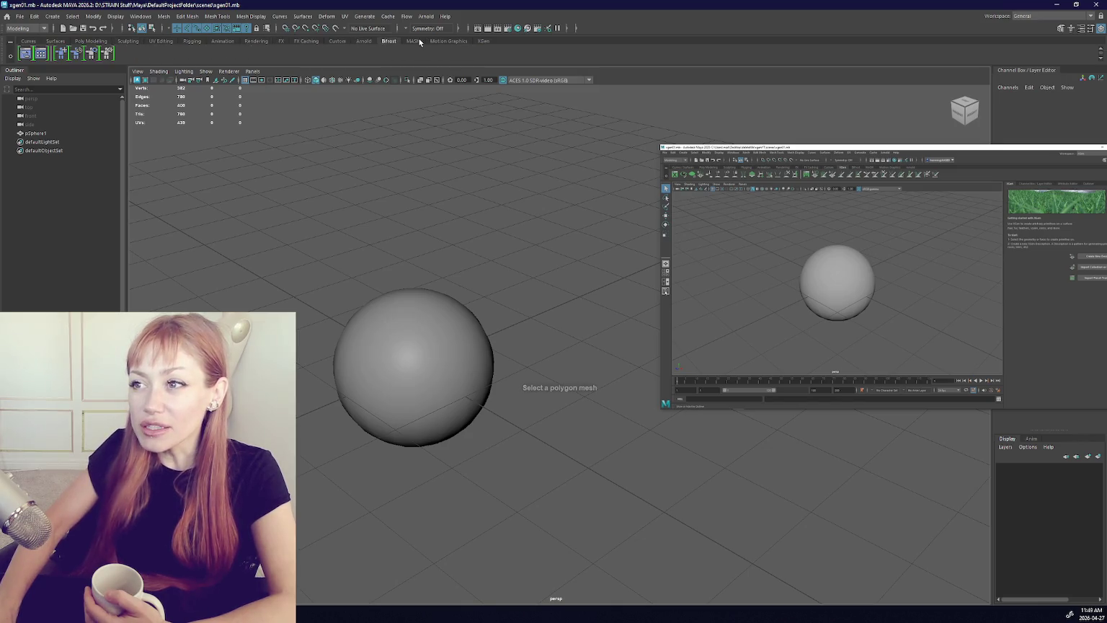
{"action": "left_click", "coordinate": [448, 41]}
{"action": "left_click", "coordinate": [483, 41]}
Show the Poly Modeling shelf and open the viewport's Panels menu
{"action": "left_click", "coordinate": [33, 41]}
{"action": "left_click", "coordinate": [55, 41]}
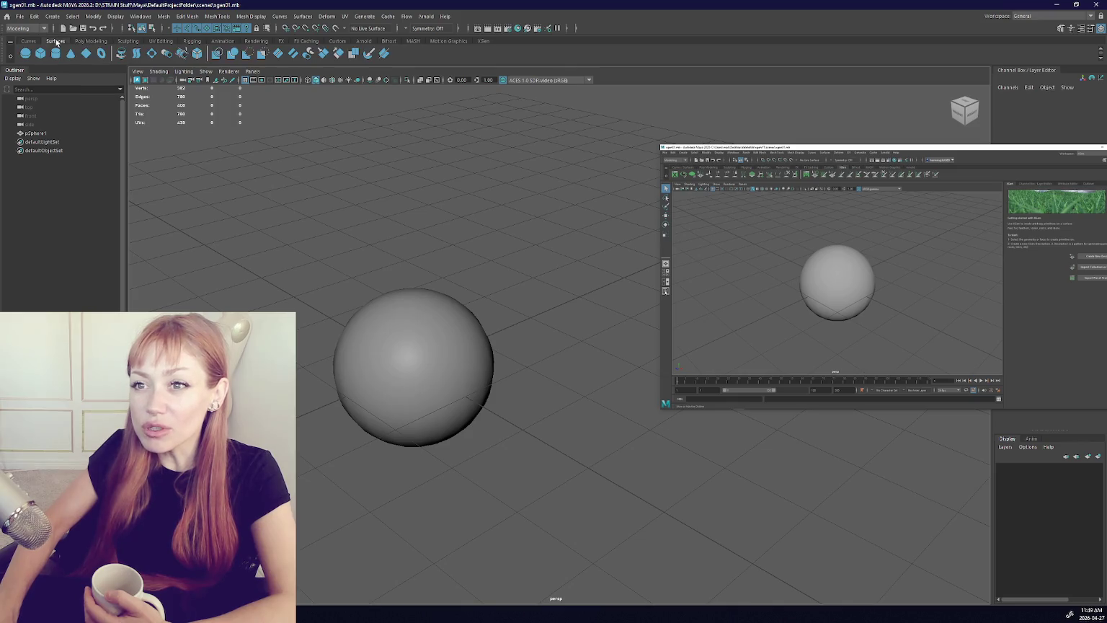
{"action": "left_click", "coordinate": [91, 41]}
{"action": "left_click", "coordinate": [140, 70]}
{"action": "mouse_move", "coordinate": [252, 71]}
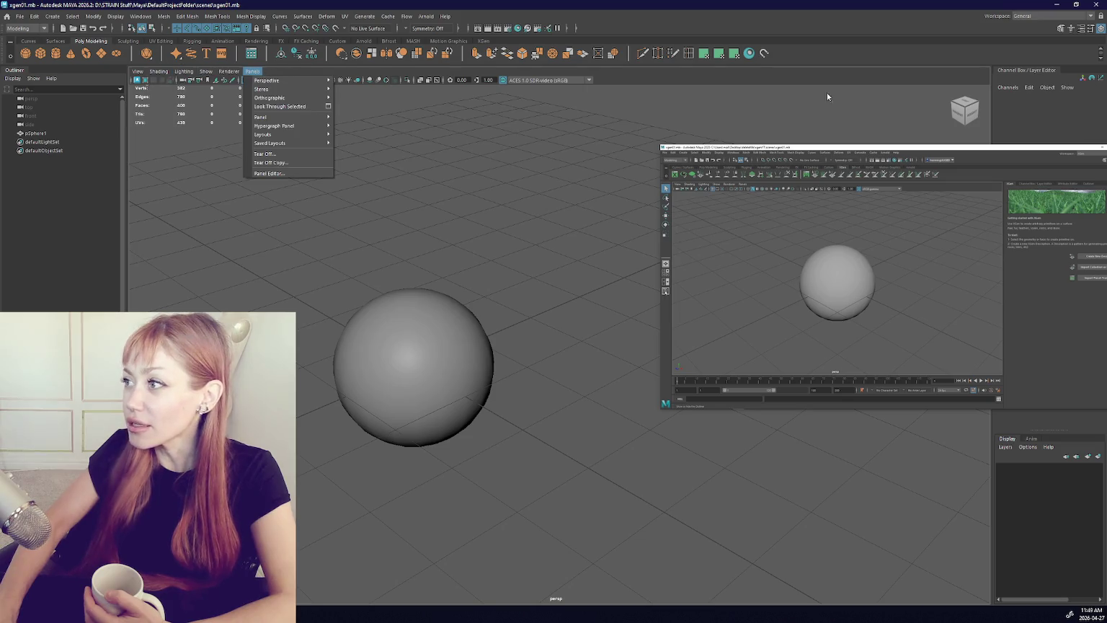
Hide the Human IK, Attribute Editor and Modeling Toolkit panels, then choose the Rigging menu set
{"action": "left_click", "coordinate": [1072, 28]}
{"action": "left_click", "coordinate": [1072, 28]}
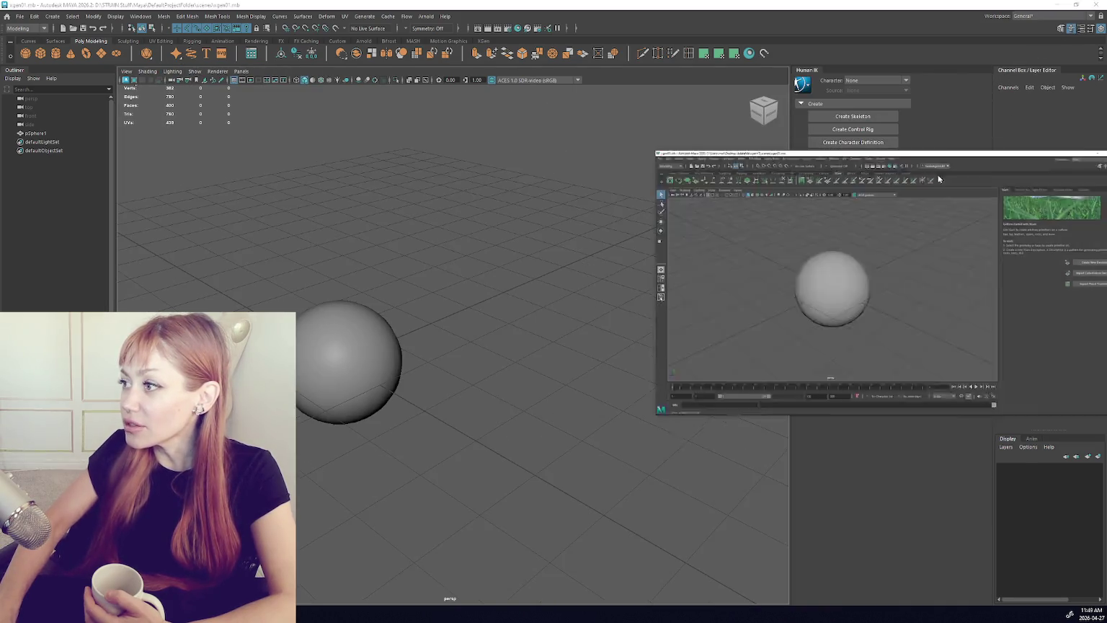
{"action": "left_click", "coordinate": [1071, 29]}
{"action": "left_click", "coordinate": [1060, 28]}
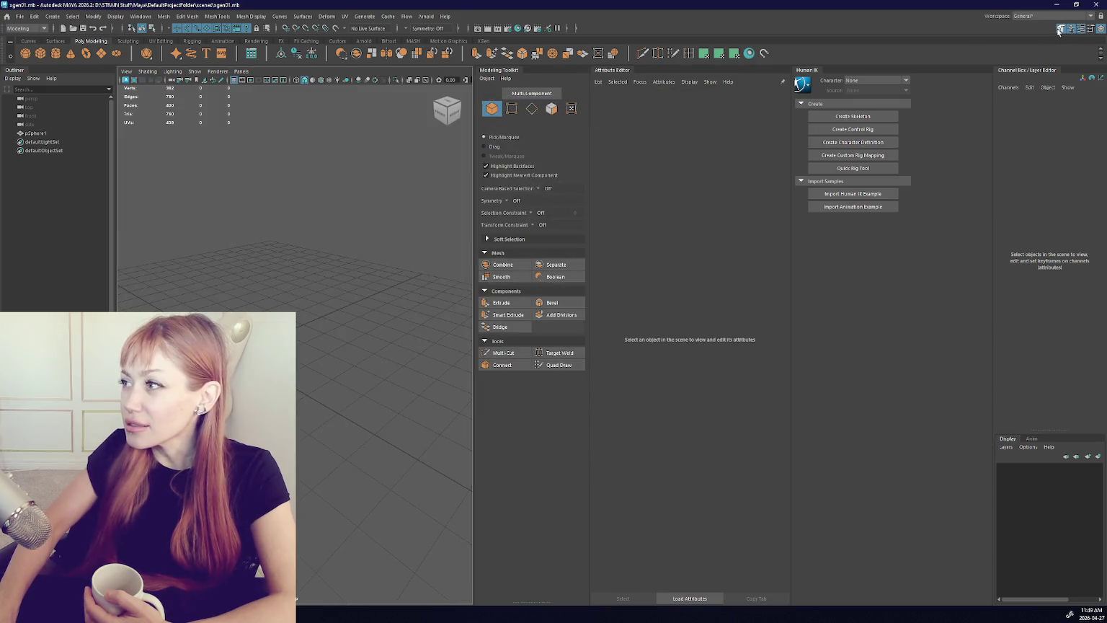
{"action": "left_click", "coordinate": [1060, 28]}
{"action": "left_click", "coordinate": [1071, 28]}
{"action": "left_click", "coordinate": [1101, 28]}
{"action": "left_click", "coordinate": [27, 28]}
{"action": "left_click", "coordinate": [29, 44]}
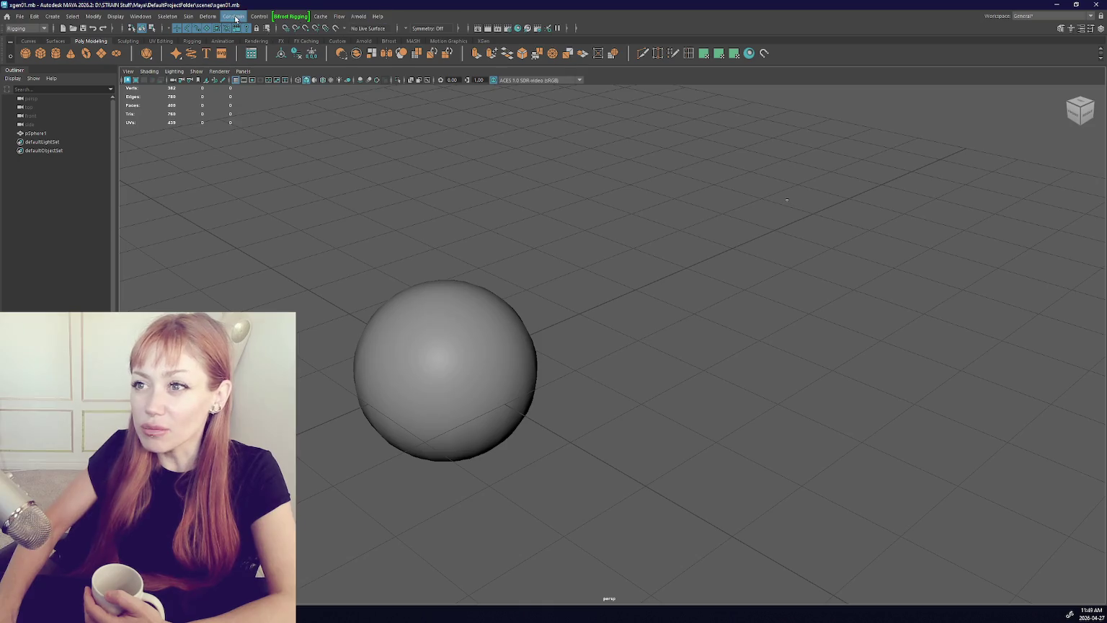
Cycle the menu set through Animation and FX, ending on Rendering
{"action": "left_click", "coordinate": [27, 28]}
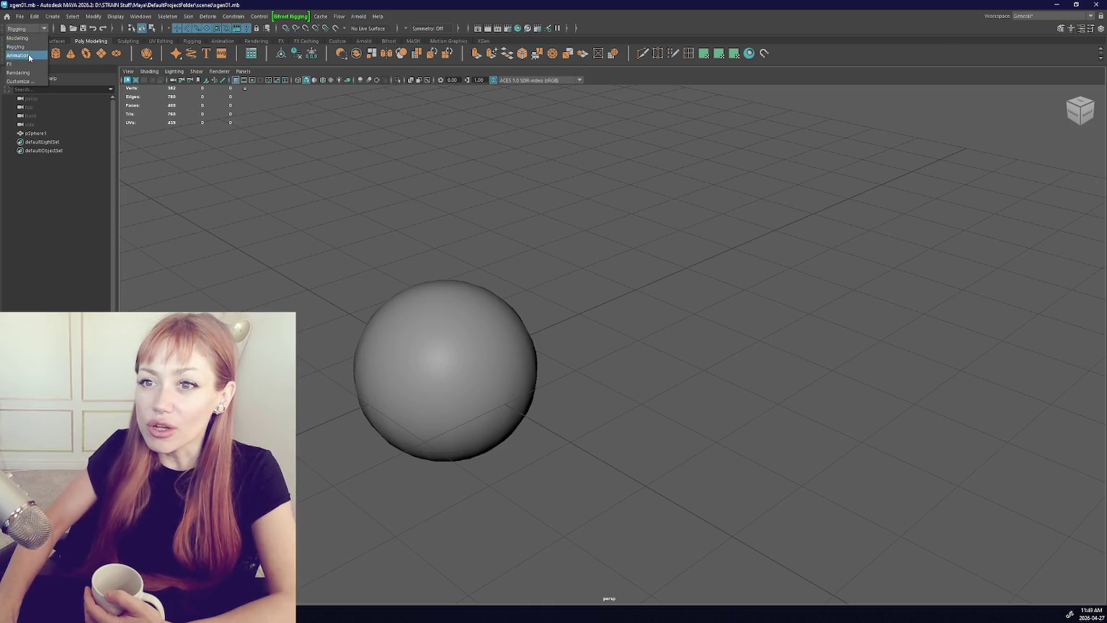
{"action": "left_click", "coordinate": [18, 56]}
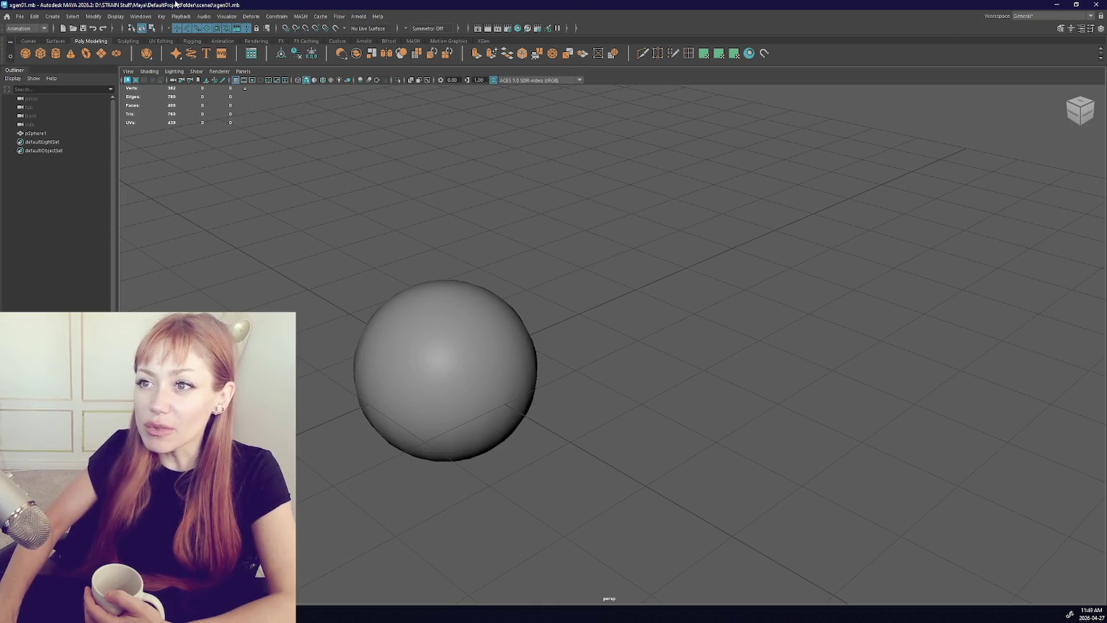
{"action": "left_click", "coordinate": [27, 28]}
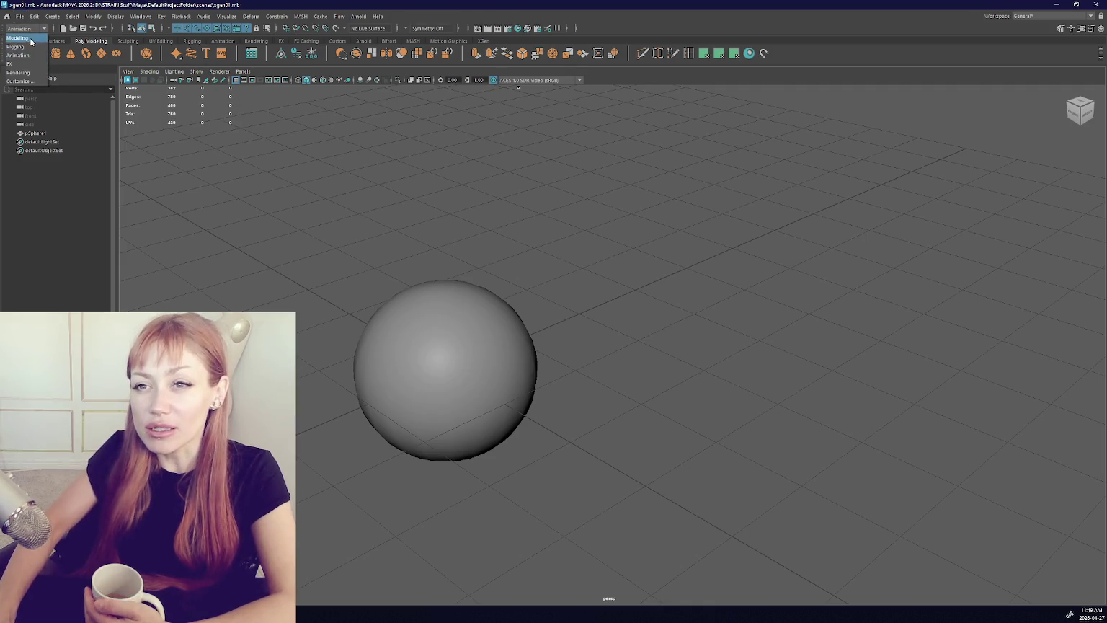
{"action": "left_click", "coordinate": [21, 64]}
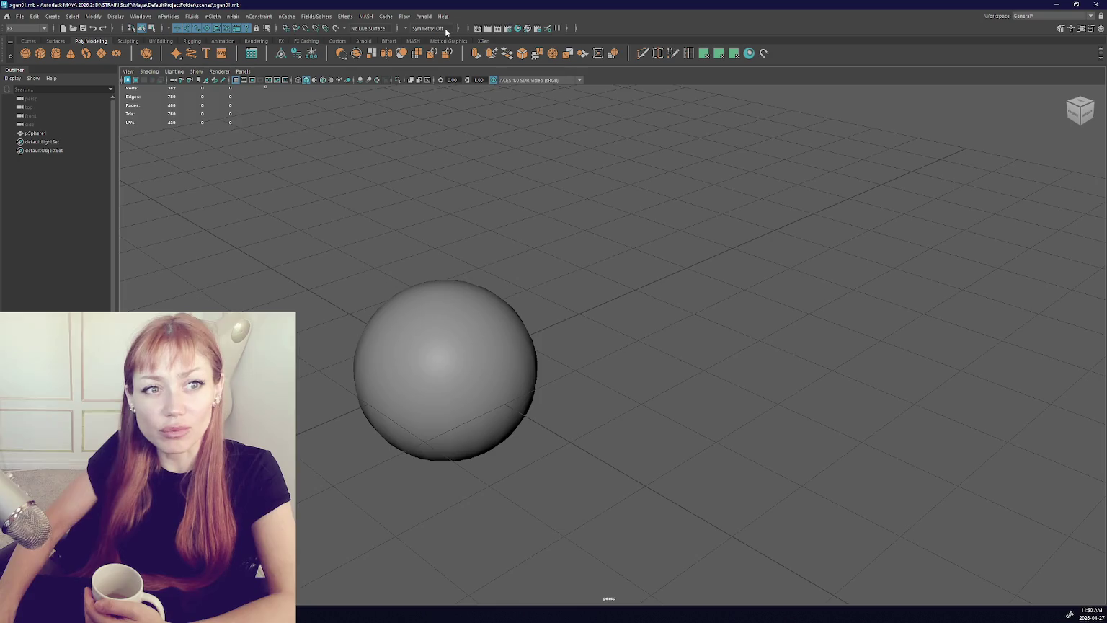
{"action": "left_click", "coordinate": [32, 29]}
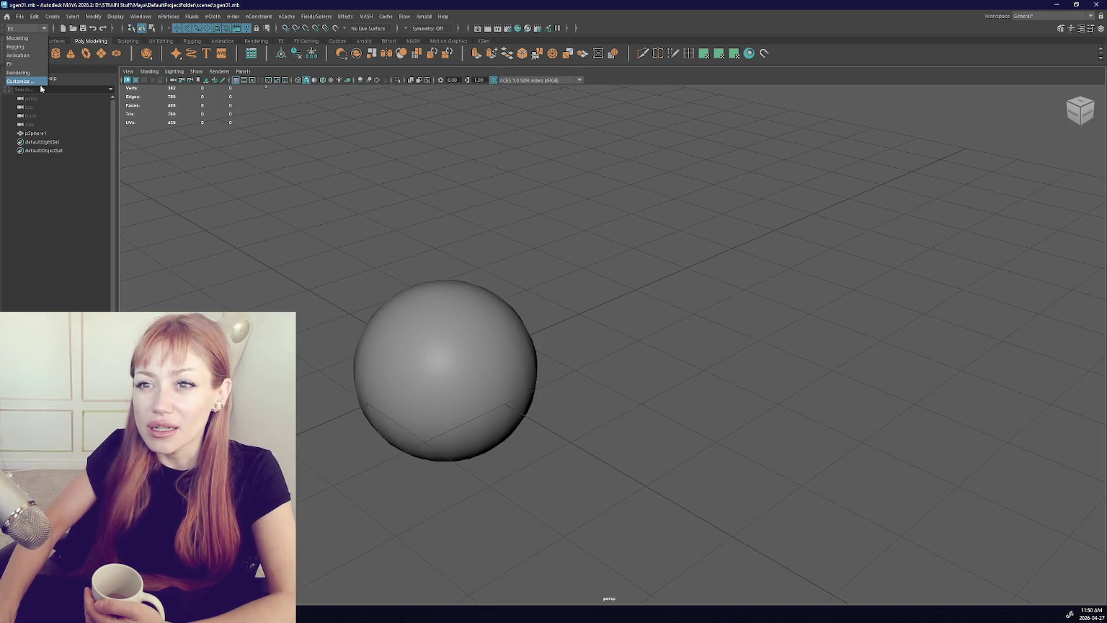
{"action": "left_click", "coordinate": [25, 73]}
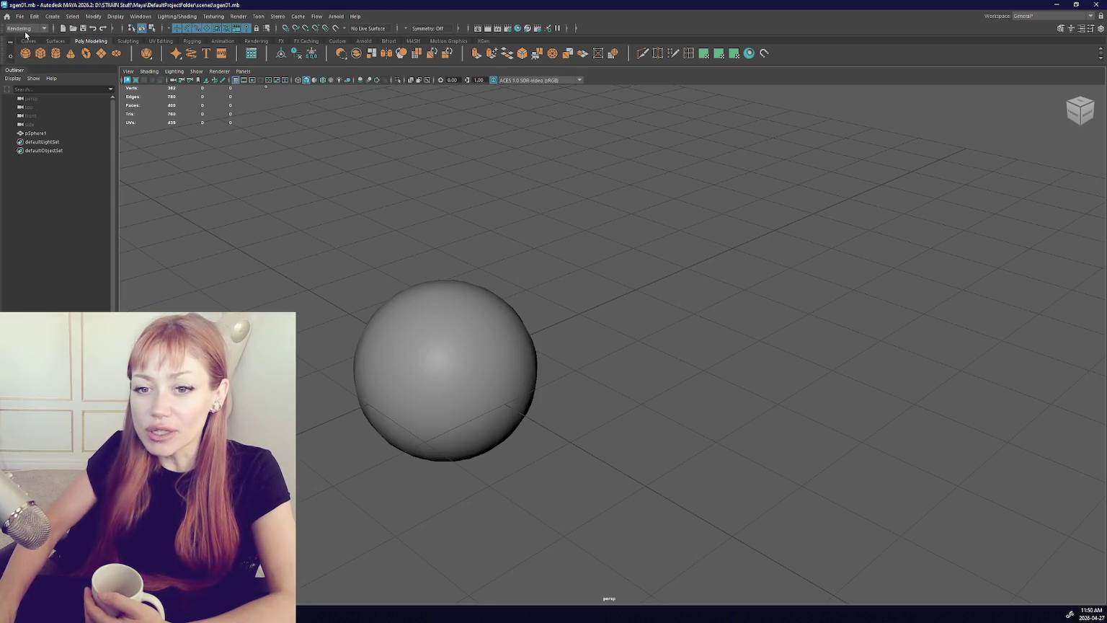
{"action": "left_click", "coordinate": [1088, 16]}
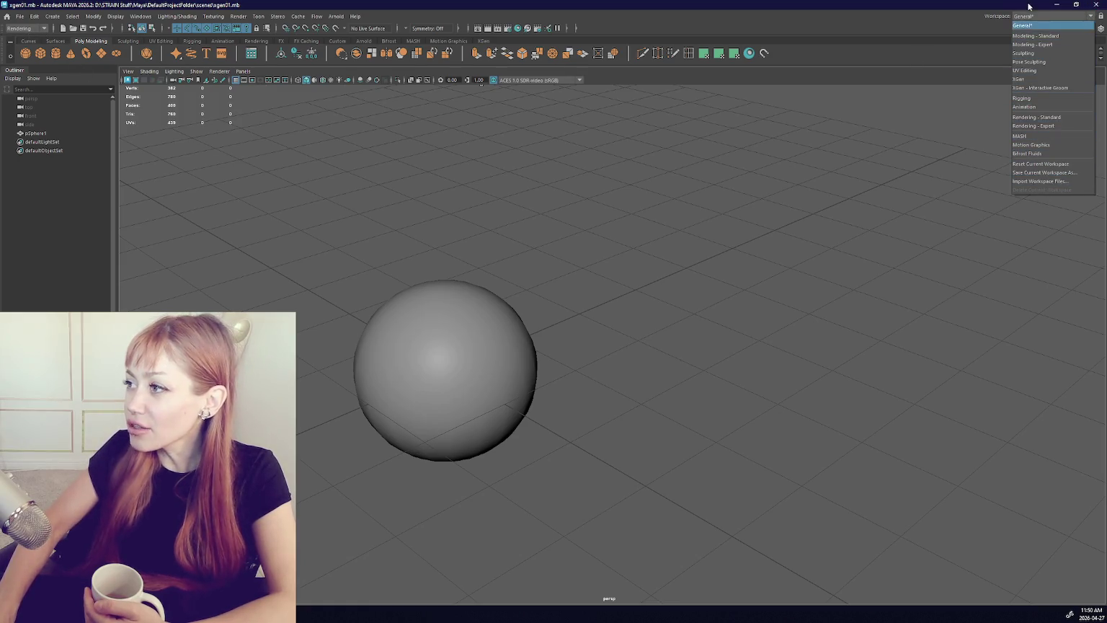
Choose the XGen workspace layout and start the tutorial video
{"action": "left_click", "coordinate": [1032, 79]}
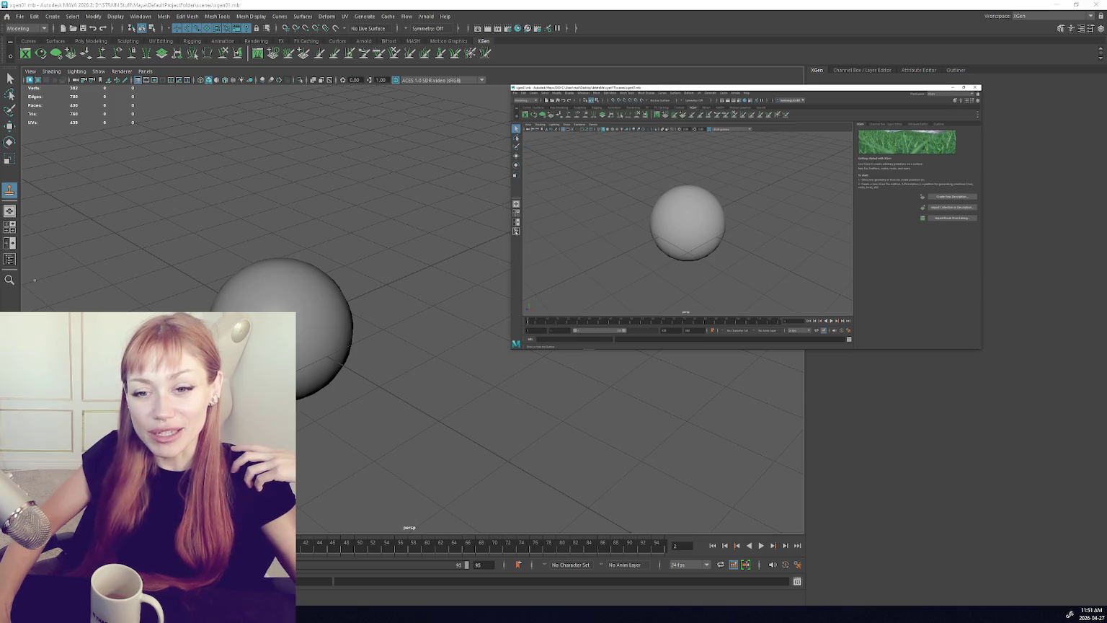
{"action": "mouse_move", "coordinate": [745, 216]}
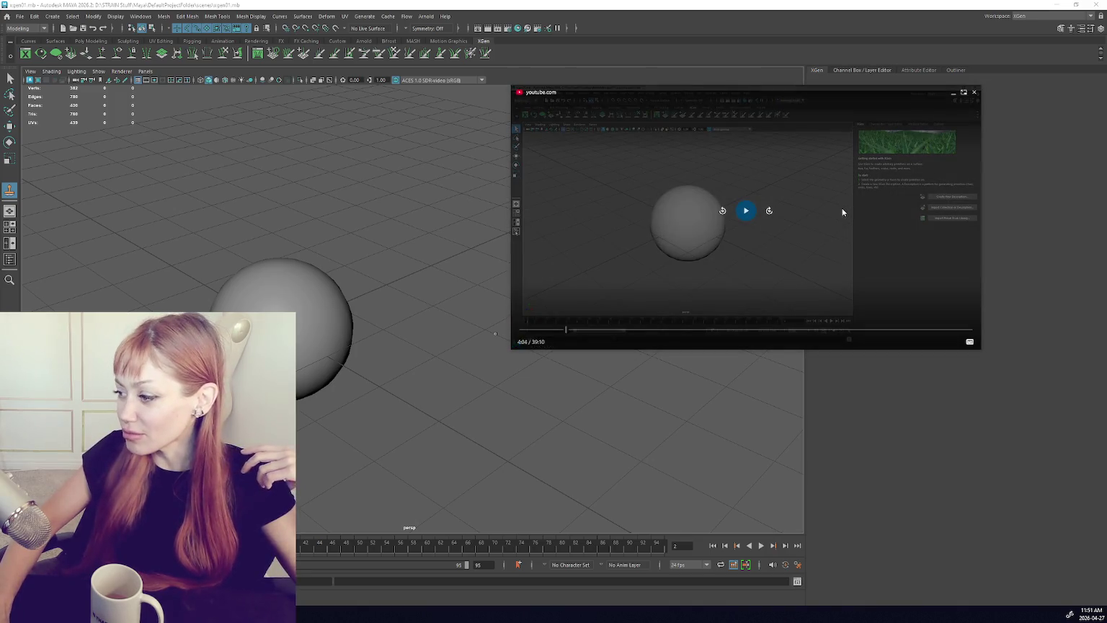
{"action": "left_click", "coordinate": [746, 211]}
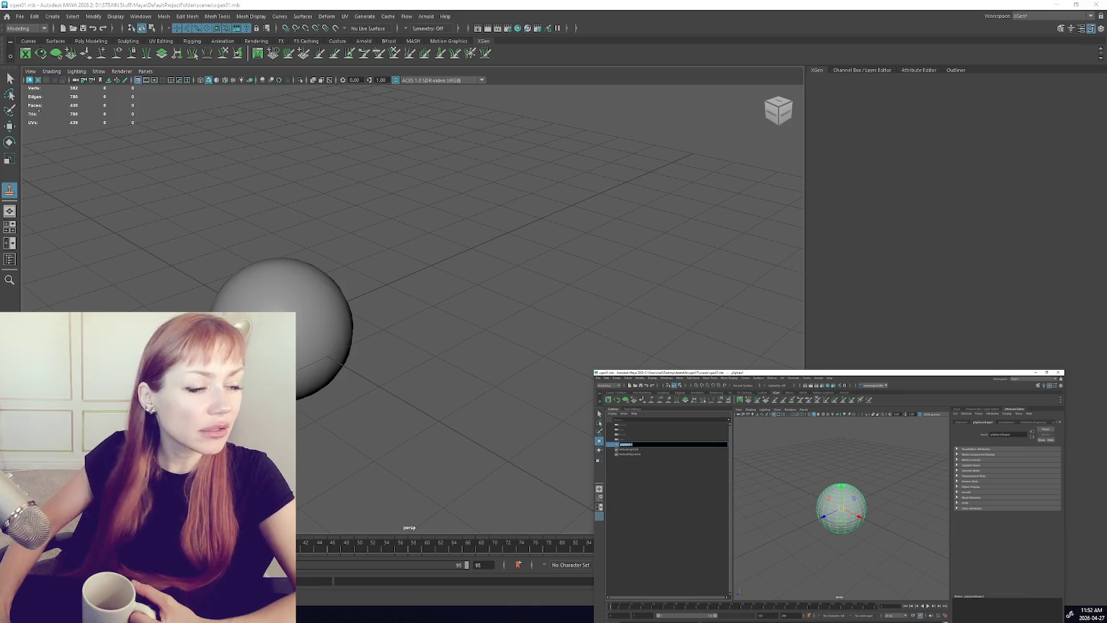
Open the Imprint Tool settings and drag the window beside the scene
{"action": "double_click", "coordinate": [9, 190]}
{"action": "left_click_drag", "start_coordinate": [29, 86], "coordinate": [195, 124]}
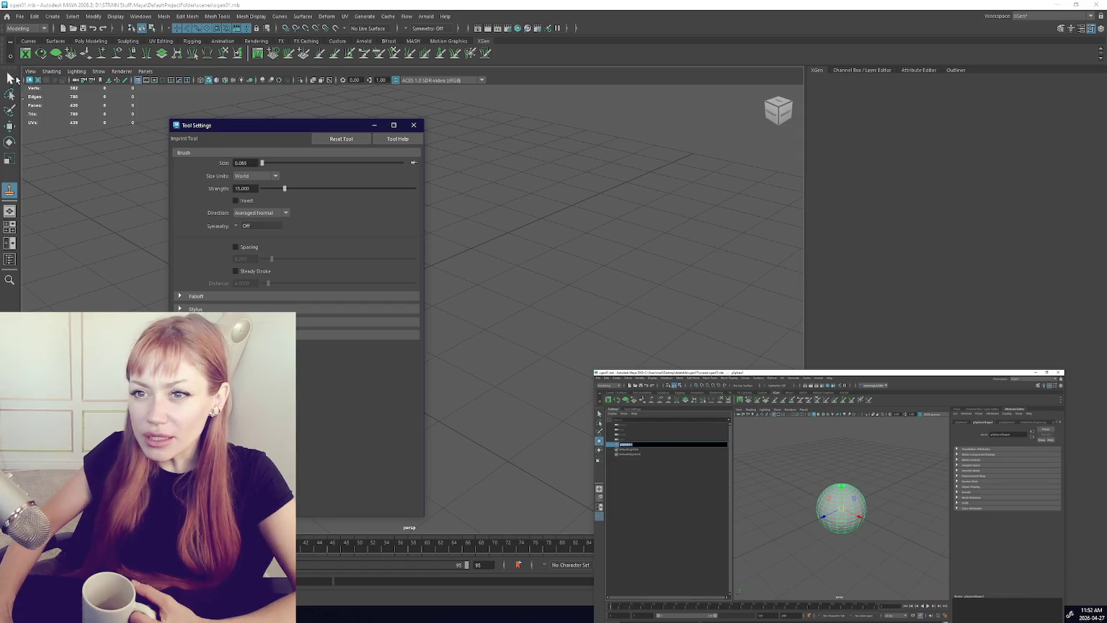
Return to the scene and browse the Edit Mesh and Display menus without choosing anything
{"action": "left_click", "coordinate": [143, 205]}
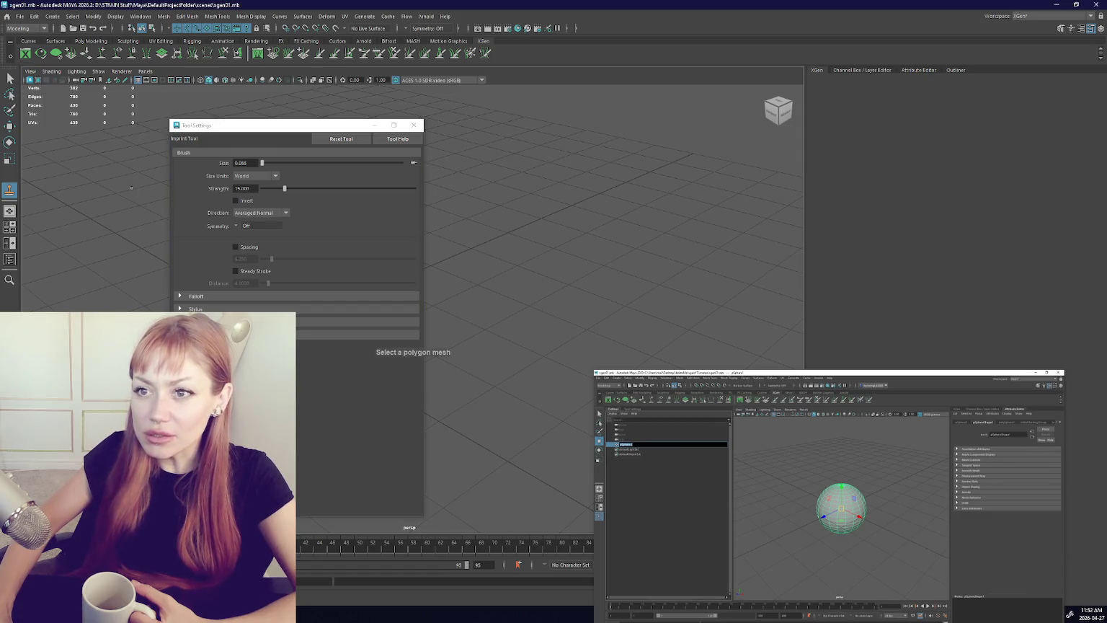
{"action": "left_click", "coordinate": [186, 16]}
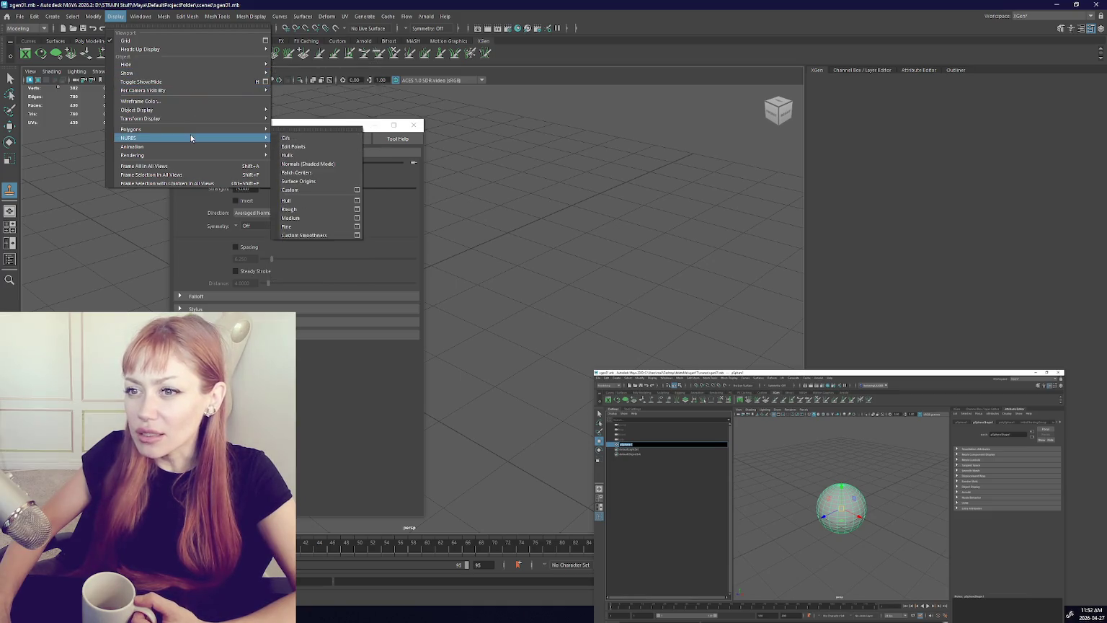
{"action": "mouse_move", "coordinate": [173, 155]}
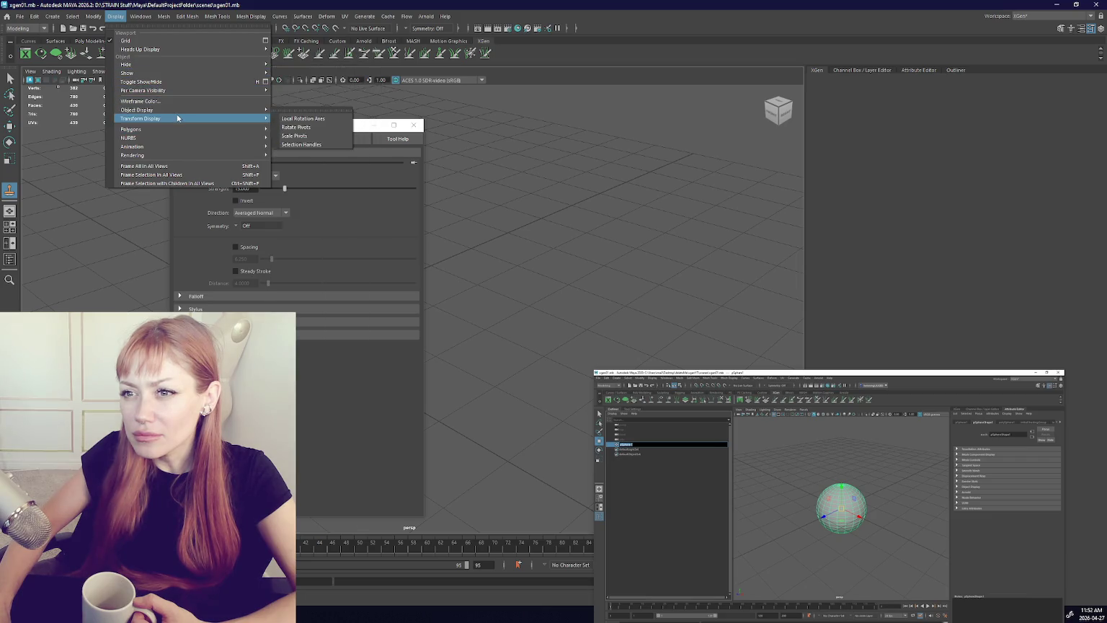
{"action": "mouse_move", "coordinate": [138, 109]}
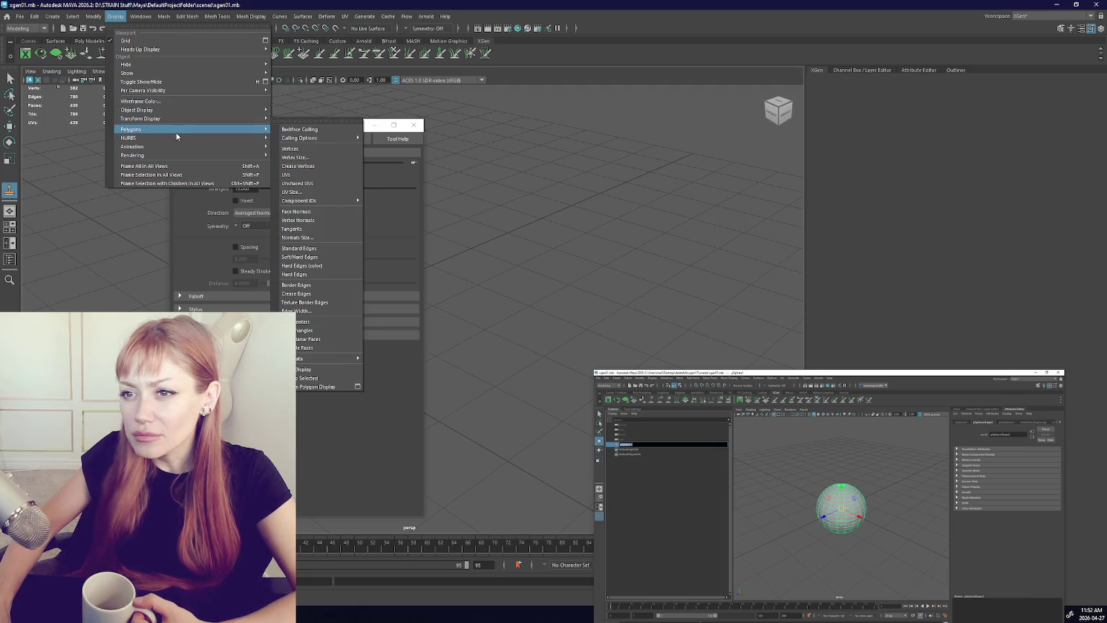
{"action": "mouse_move", "coordinate": [131, 146]}
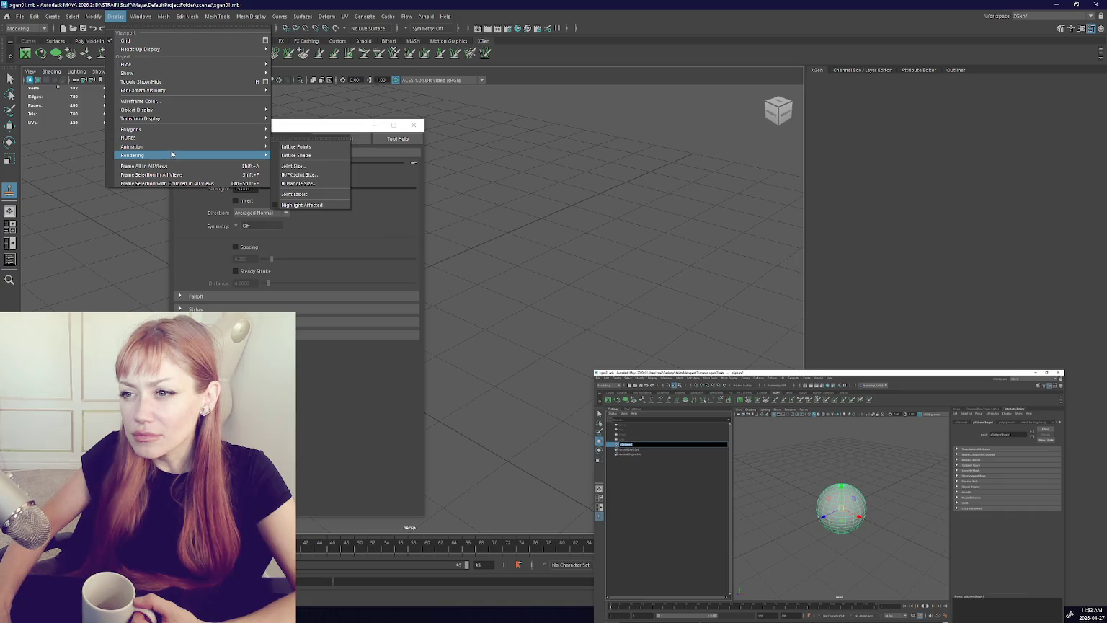
{"action": "left_click", "coordinate": [946, 436]}
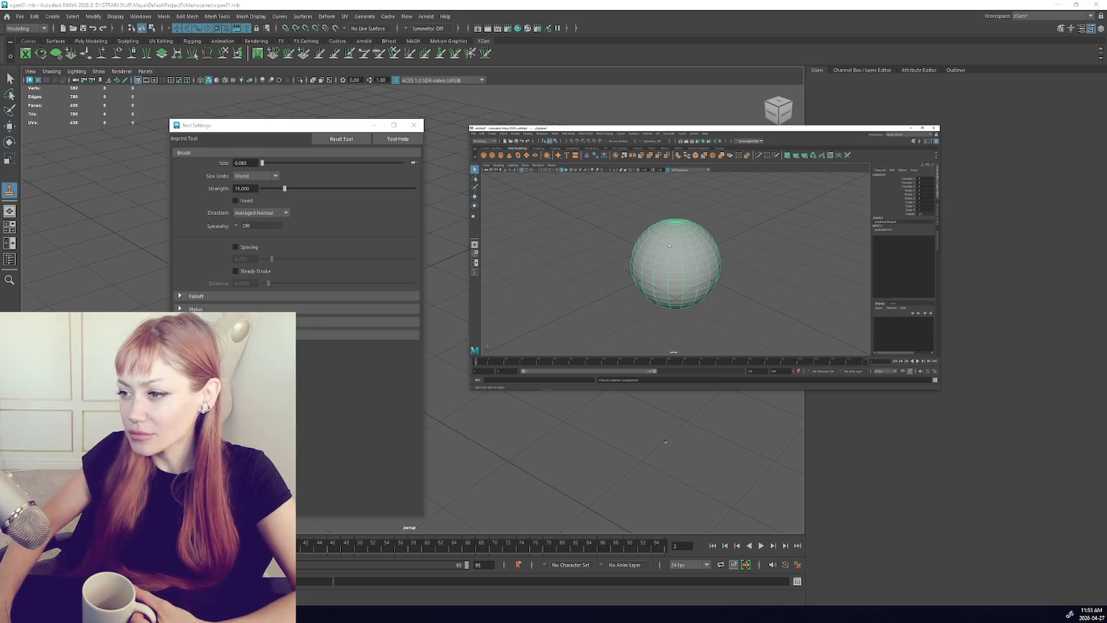
Pause the floating tutorial video at 3:28
{"action": "left_click", "coordinate": [706, 250]}
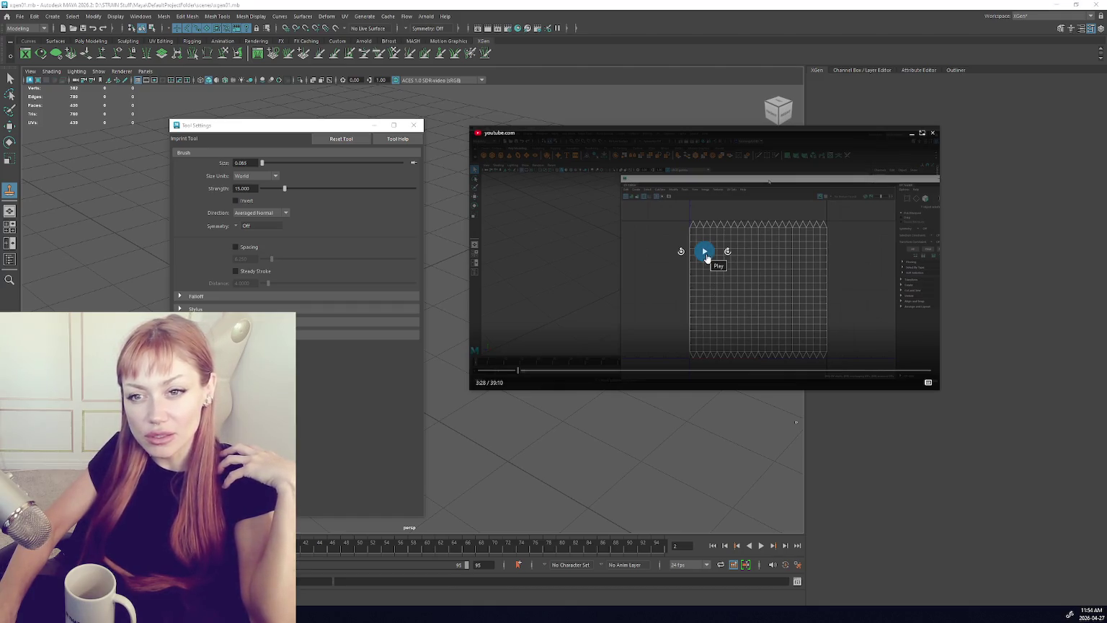
Resume the tutorial, rewind it to 3:17, and let it play on
{"action": "left_click", "coordinate": [705, 257]}
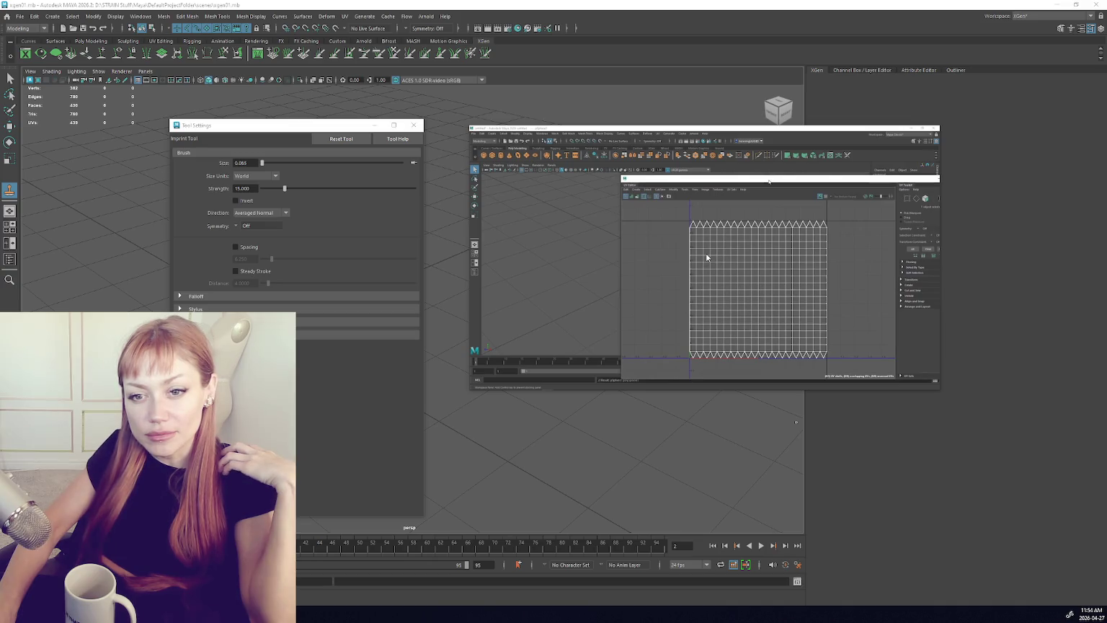
{"action": "left_click", "coordinate": [706, 258]}
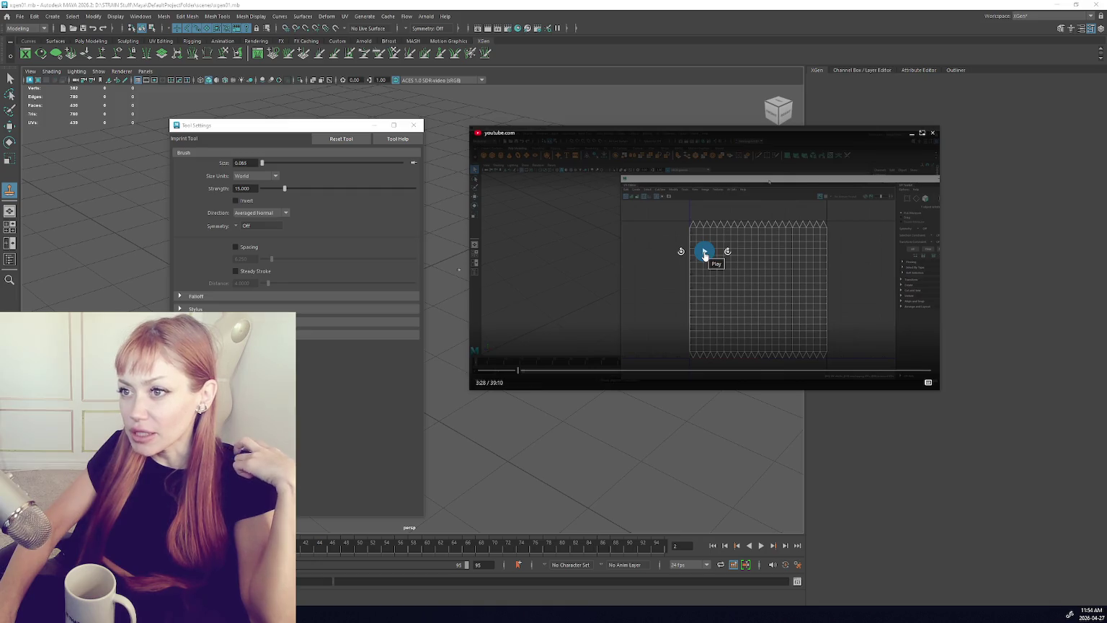
{"action": "left_click", "coordinate": [706, 257]}
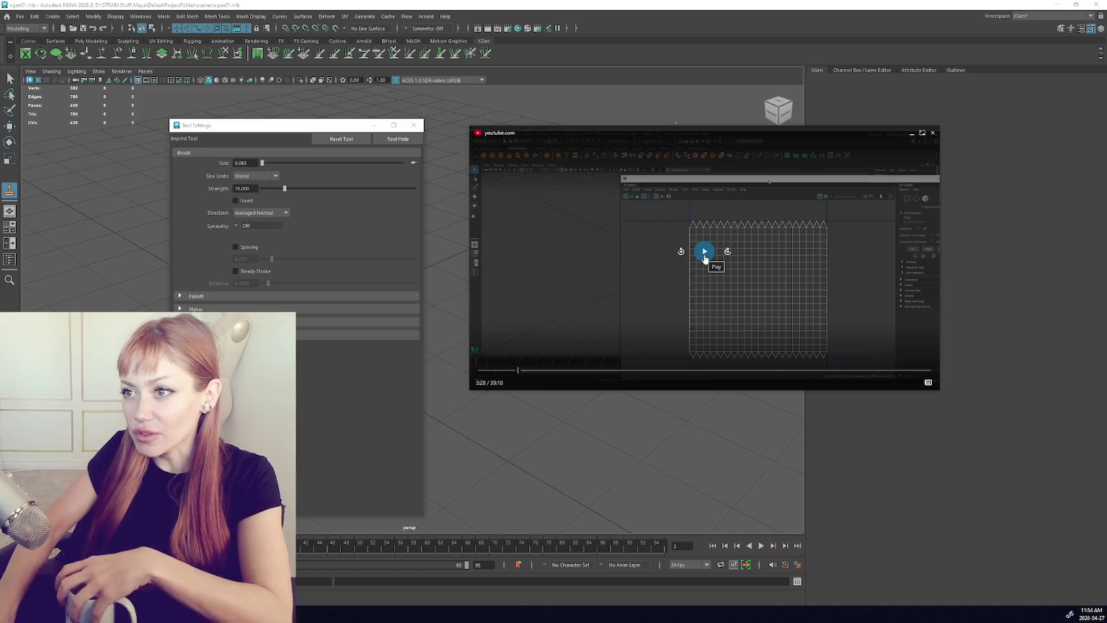
{"action": "left_click", "coordinate": [704, 257]}
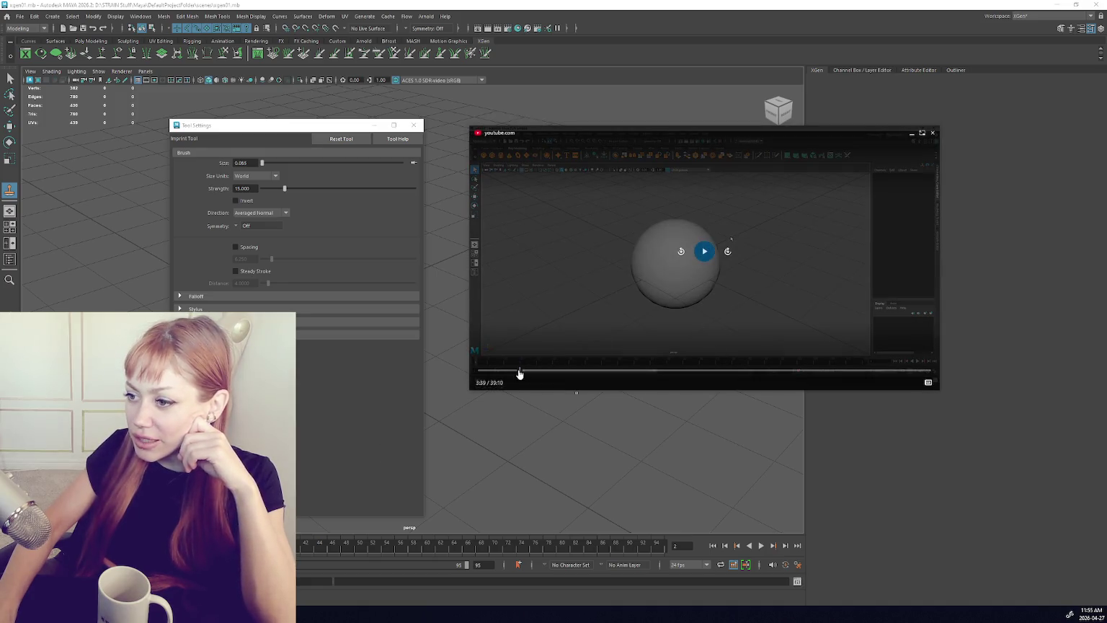
{"action": "key", "text": "Left"}
{"action": "key", "text": "Left"}
{"action": "key", "text": "Left"}
{"action": "key", "text": "Left"}
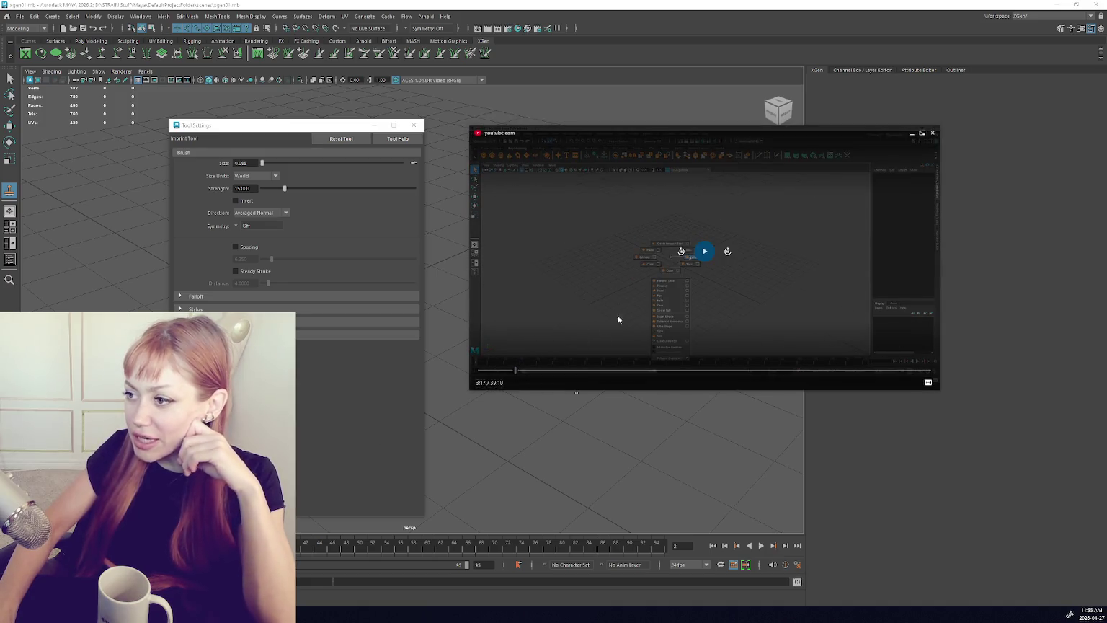
{"action": "left_click", "coordinate": [704, 251]}
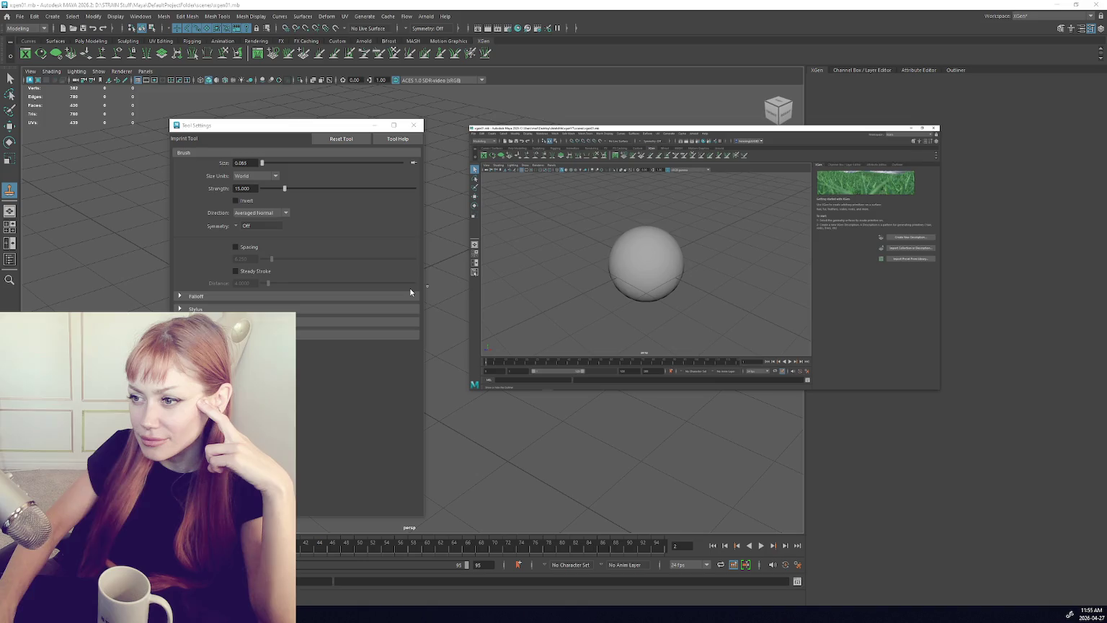
Dock the Outliner in the left panel alongside Tool Settings
{"action": "left_click", "coordinate": [956, 70]}
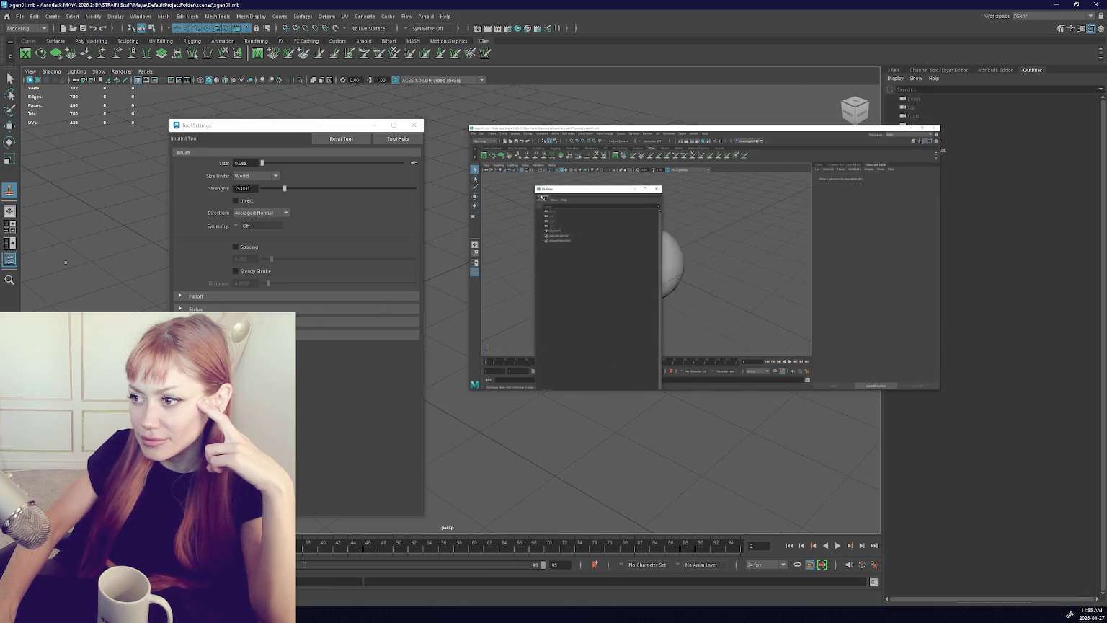
{"action": "left_click", "coordinate": [565, 256]}
{"action": "mouse_move", "coordinate": [1032, 69]}
{"action": "left_mouse_down"}
{"action": "mouse_move", "coordinate": [33, 105]}
{"action": "mouse_move", "coordinate": [29, 144]}
{"action": "left_mouse_up"}
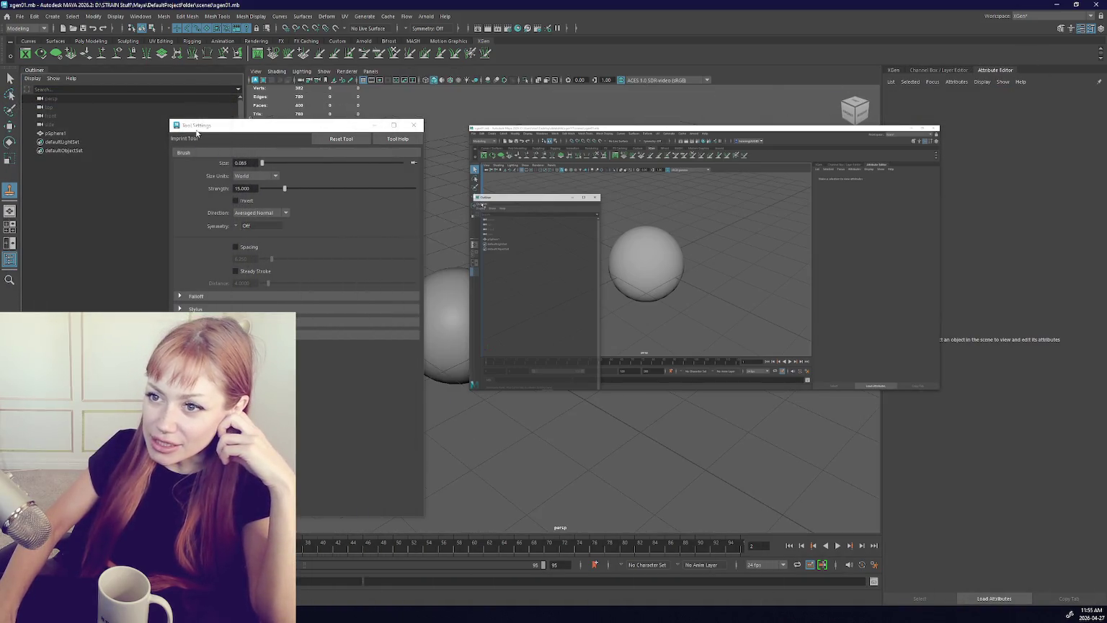
{"action": "left_click_drag", "start_coordinate": [217, 125], "coordinate": [101, 72]}
{"action": "left_click", "coordinate": [34, 70]}
{"action": "mouse_move", "coordinate": [644, 259]}
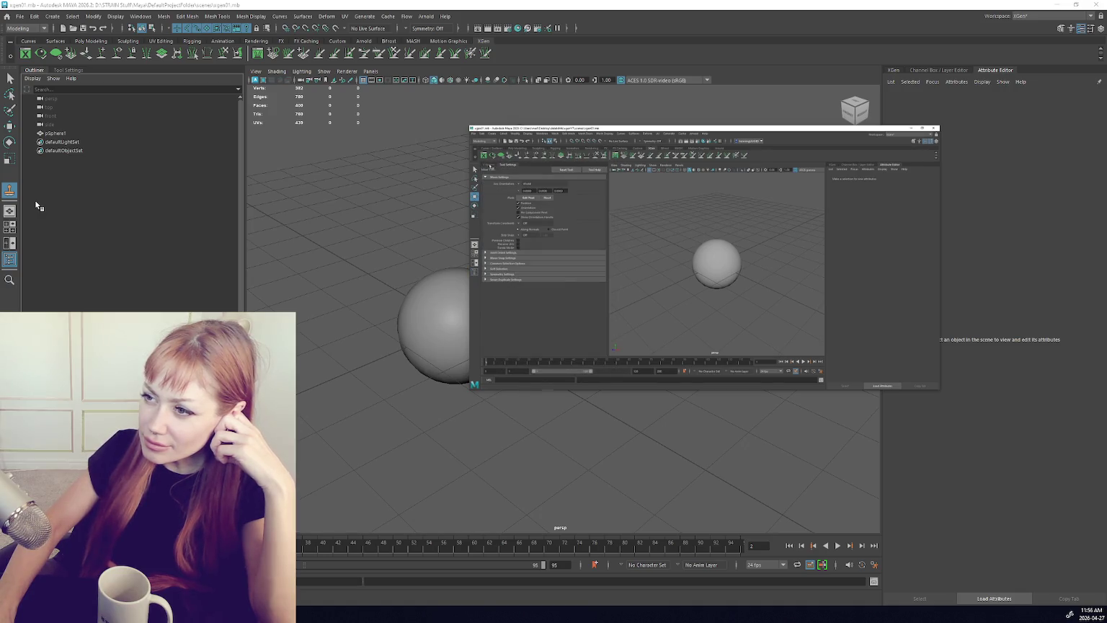
Select pSphere1 in the Outliner and start renaming it
{"action": "left_click", "coordinate": [65, 70]}
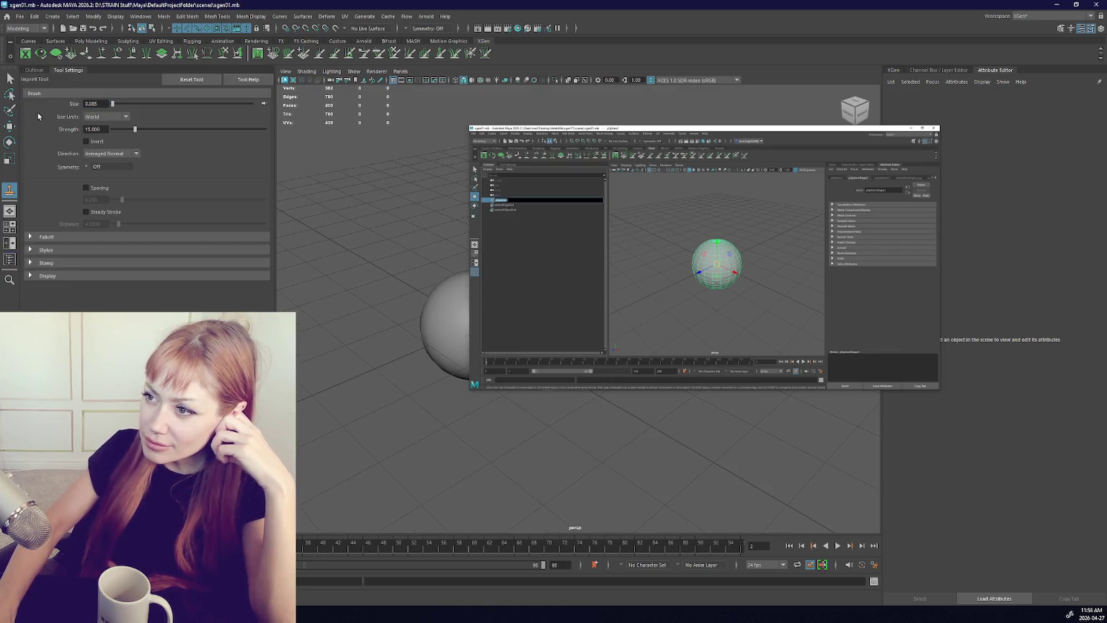
{"action": "left_click", "coordinate": [33, 70]}
{"action": "left_click", "coordinate": [57, 133]}
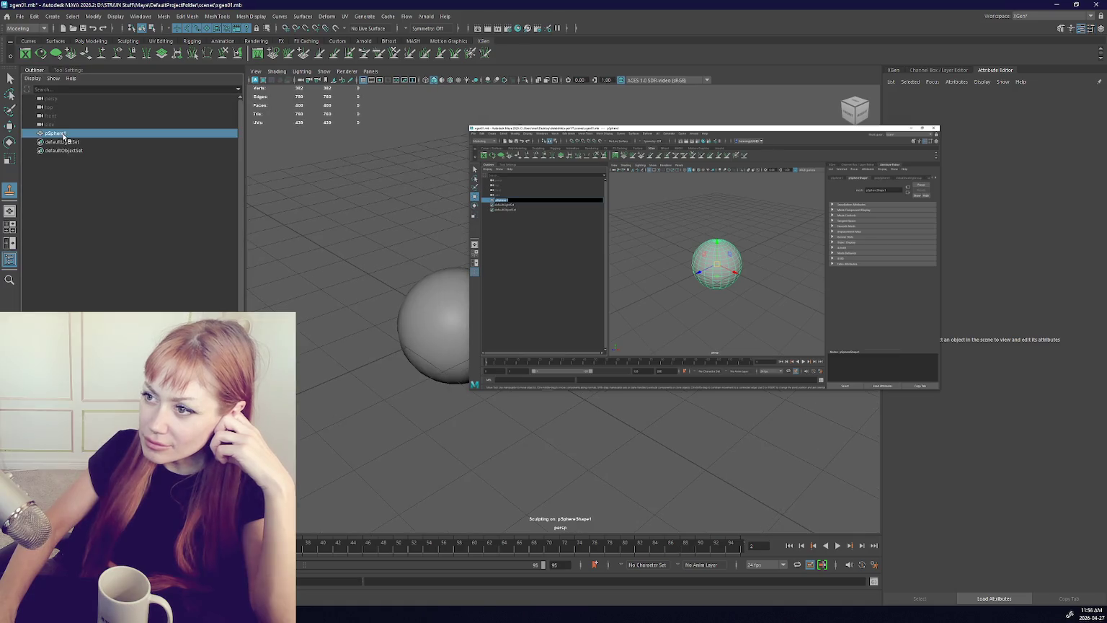
{"action": "double_click", "coordinate": [57, 134]}
Name the sphere HiarBall and undo the accidental sculpt on the mesh
{"action": "type", "text": "HiarBall"}
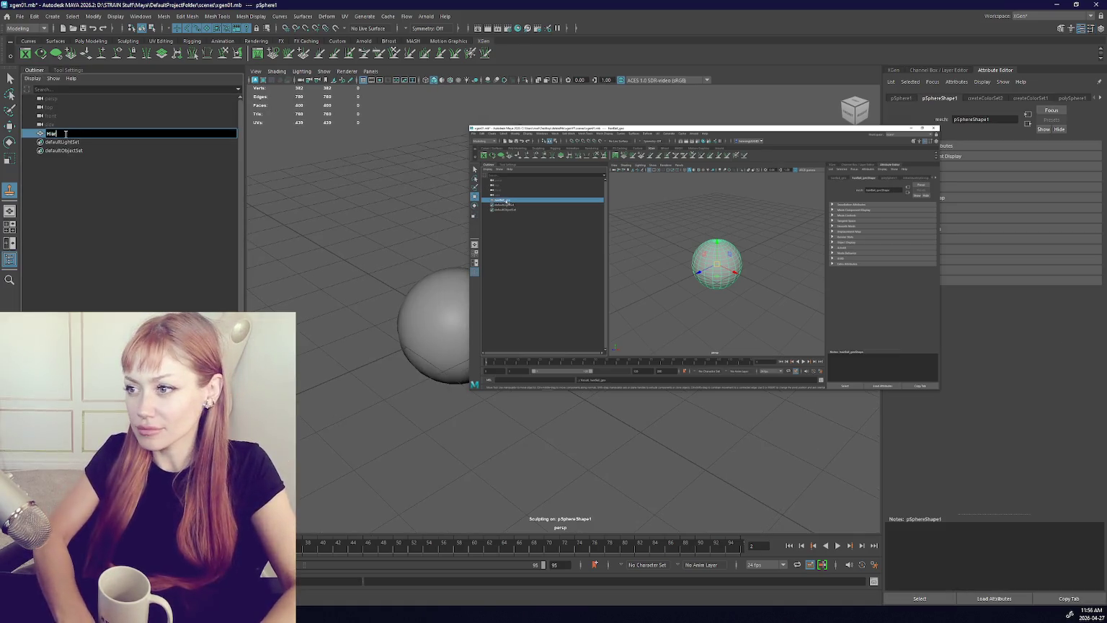
{"action": "key", "text": "Return"}
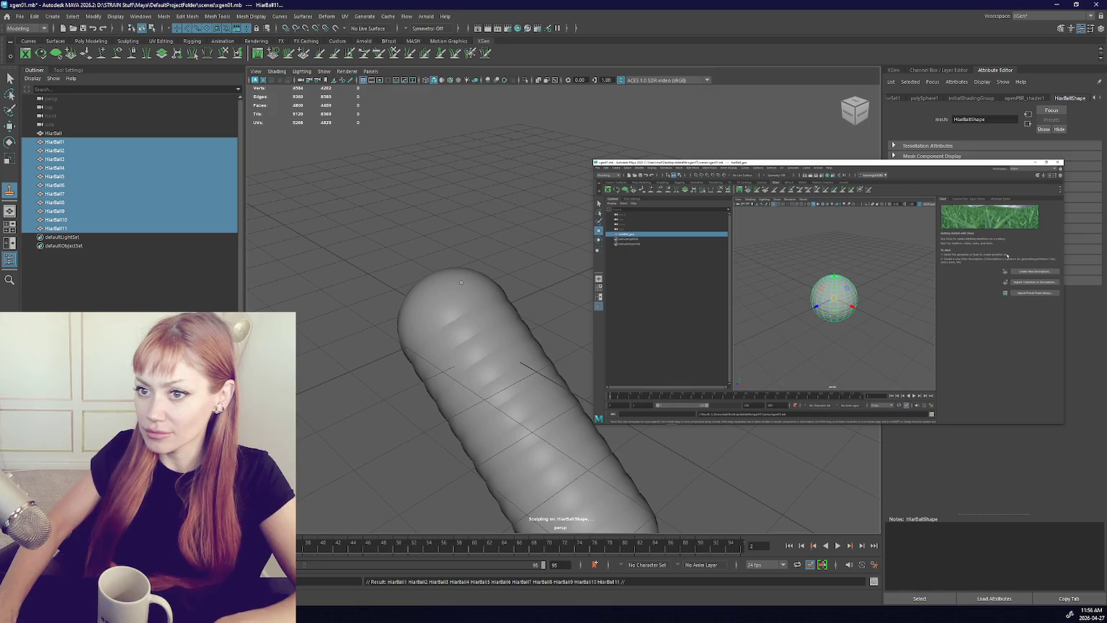
{"action": "scroll", "coordinate": [516, 227], "scroll_direction": "down", "scroll_amount": 5}
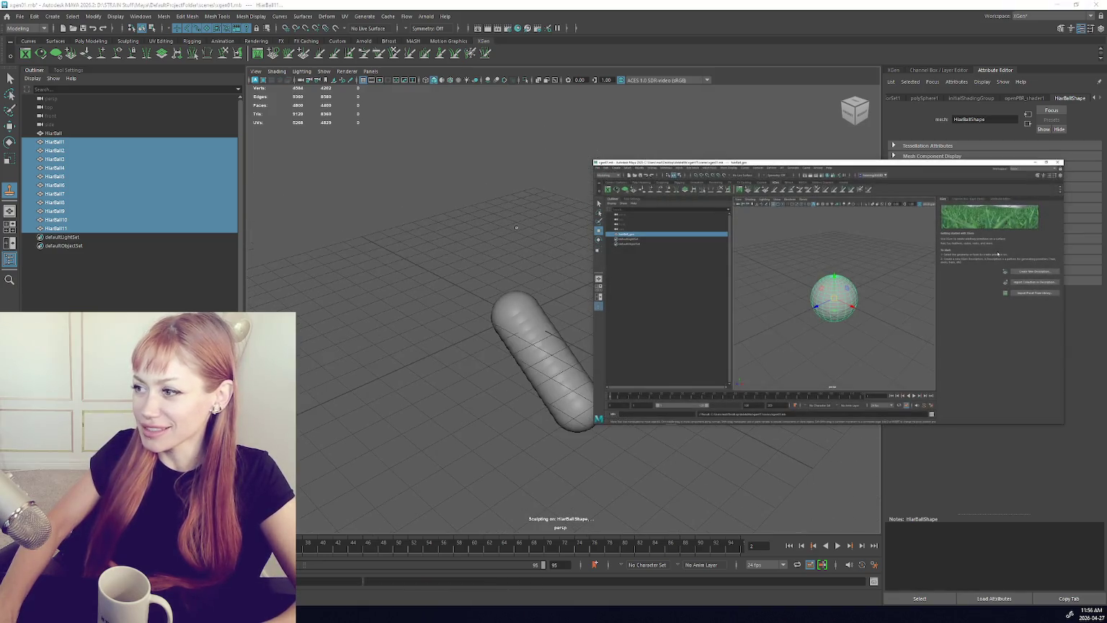
{"action": "middle_click_drag", "start_coordinate": [516, 227], "coordinate": [464, 197], "text": "alt"}
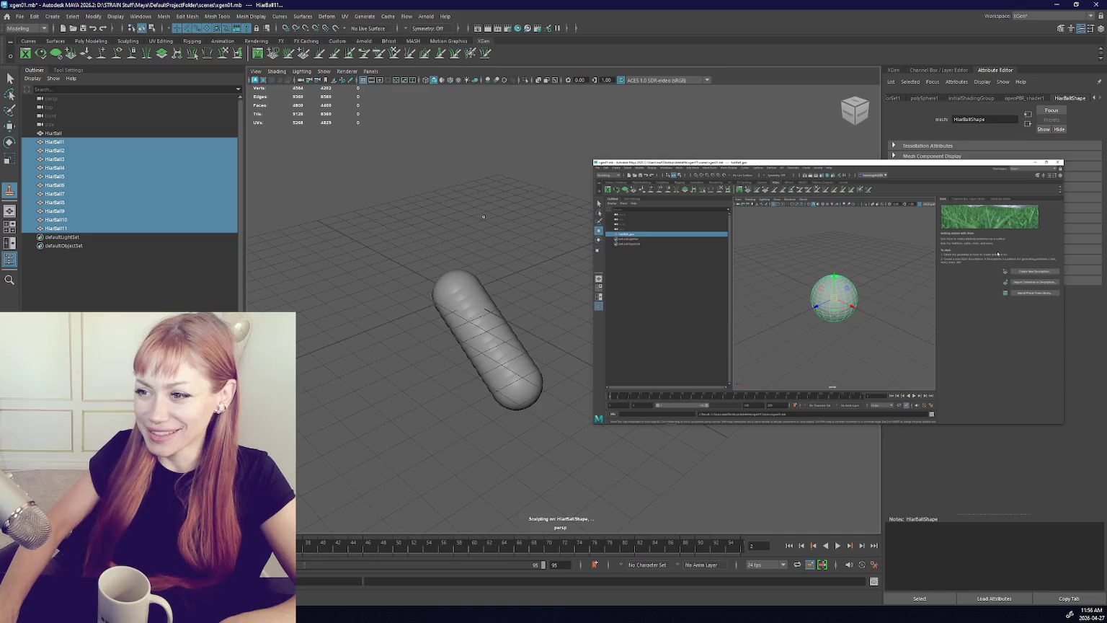
{"action": "key", "text": "1"}
{"action": "key", "text": "ctrl+z"}
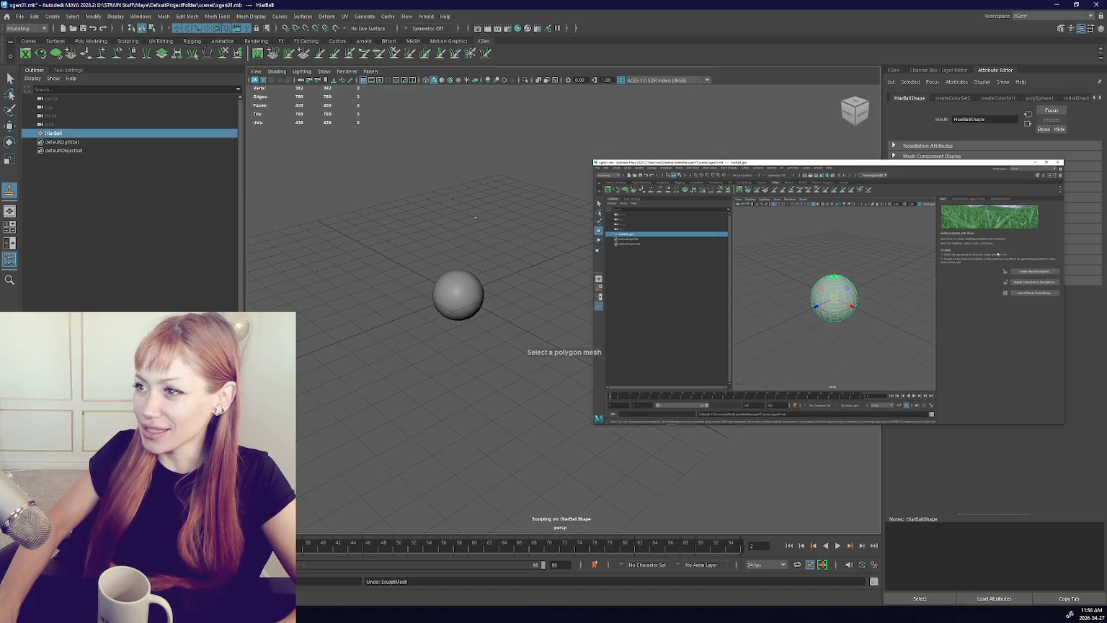
Correct the sphere's name to HairBall and bring up the XGen editor panel
{"action": "double_click", "coordinate": [63, 134]}
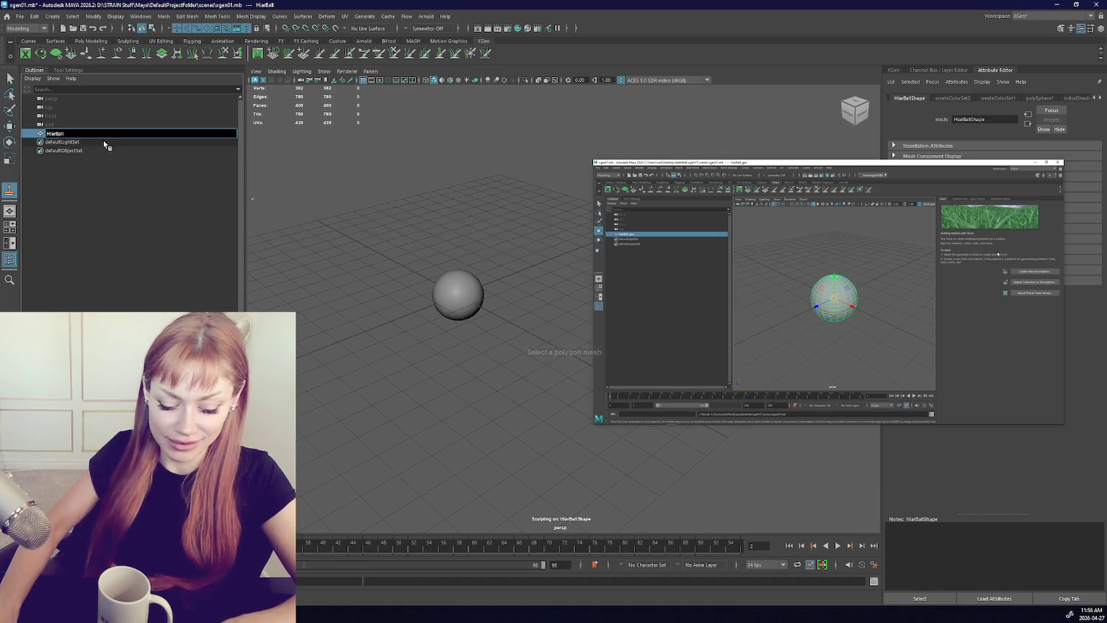
{"action": "type", "text": "HairBall"}
{"action": "key", "text": "Return"}
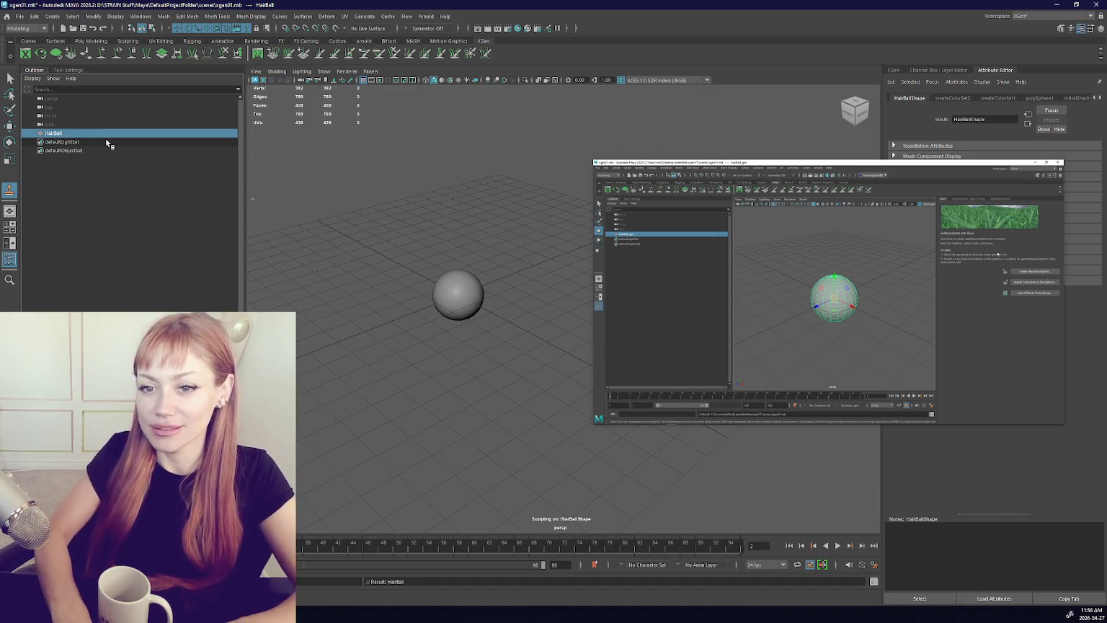
{"action": "left_click_drag", "start_coordinate": [783, 212], "coordinate": [624, 212]}
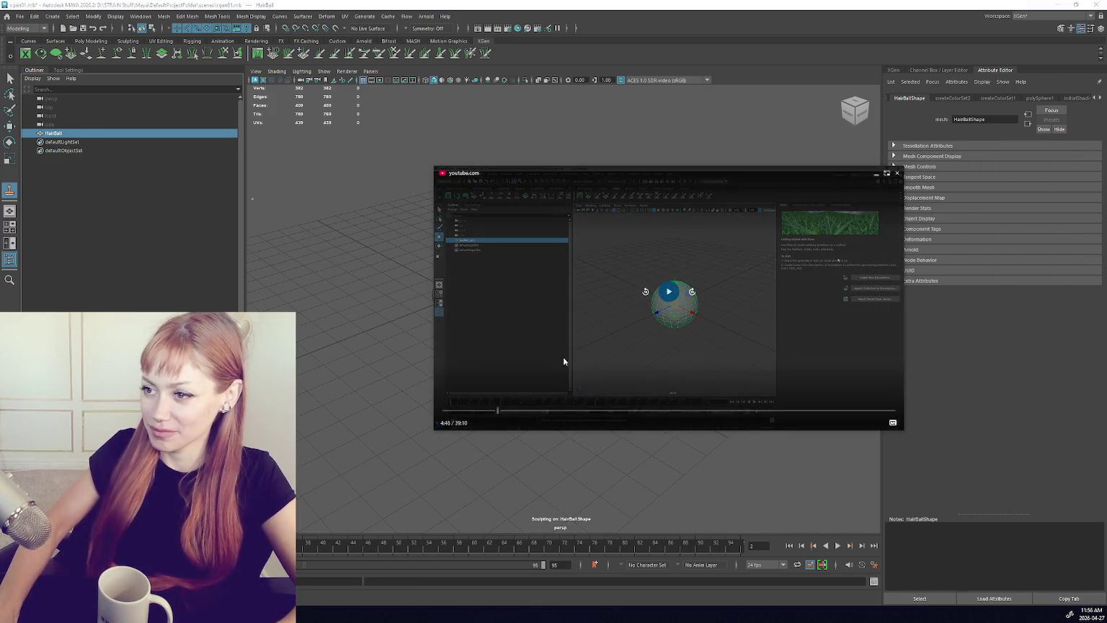
{"action": "left_click", "coordinate": [496, 412]}
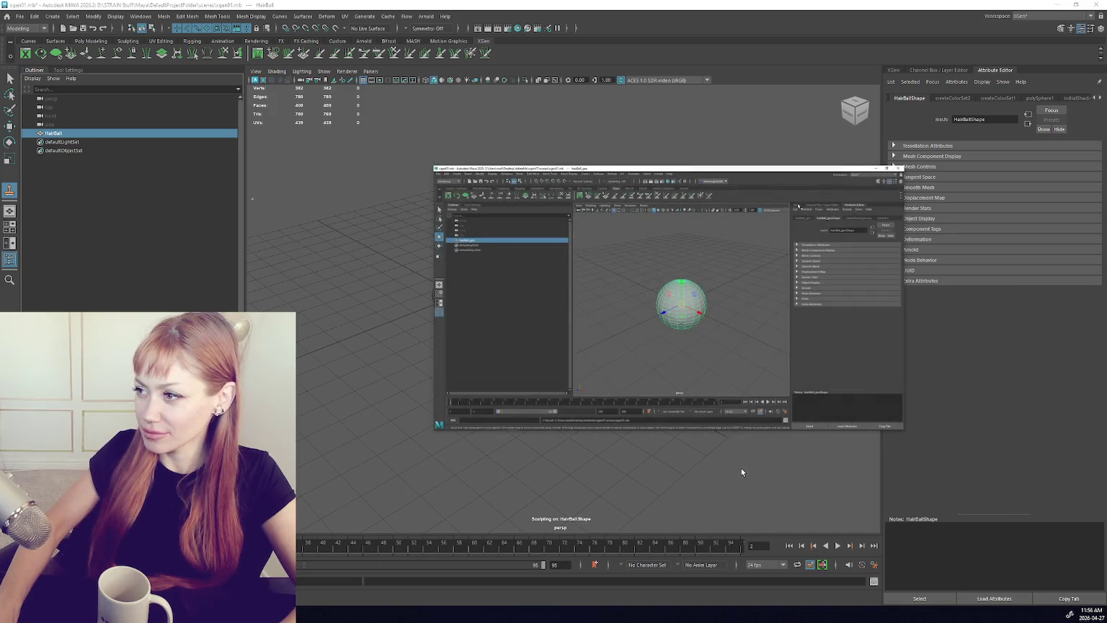
{"action": "left_click", "coordinate": [892, 71]}
{"action": "mouse_move", "coordinate": [804, 312]}
{"action": "left_mouse_down"}
{"action": "mouse_move", "coordinate": [643, 496]}
{"action": "mouse_move", "coordinate": [649, 530]}
{"action": "left_mouse_up"}
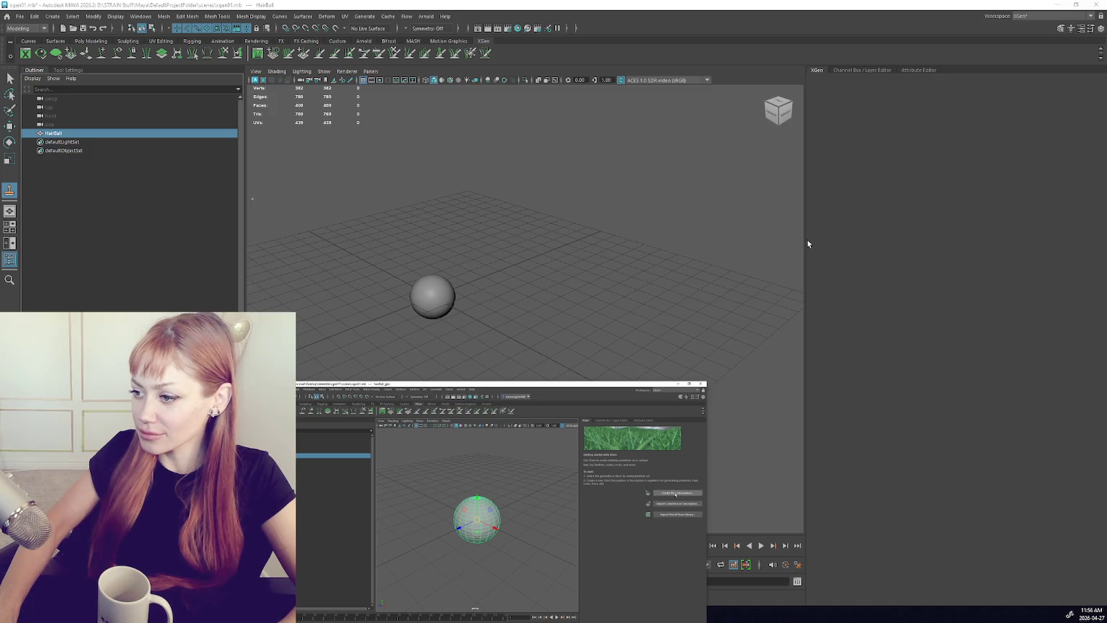
Switch the workspace layout to General and then back to XGen
{"action": "left_click", "coordinate": [895, 133]}
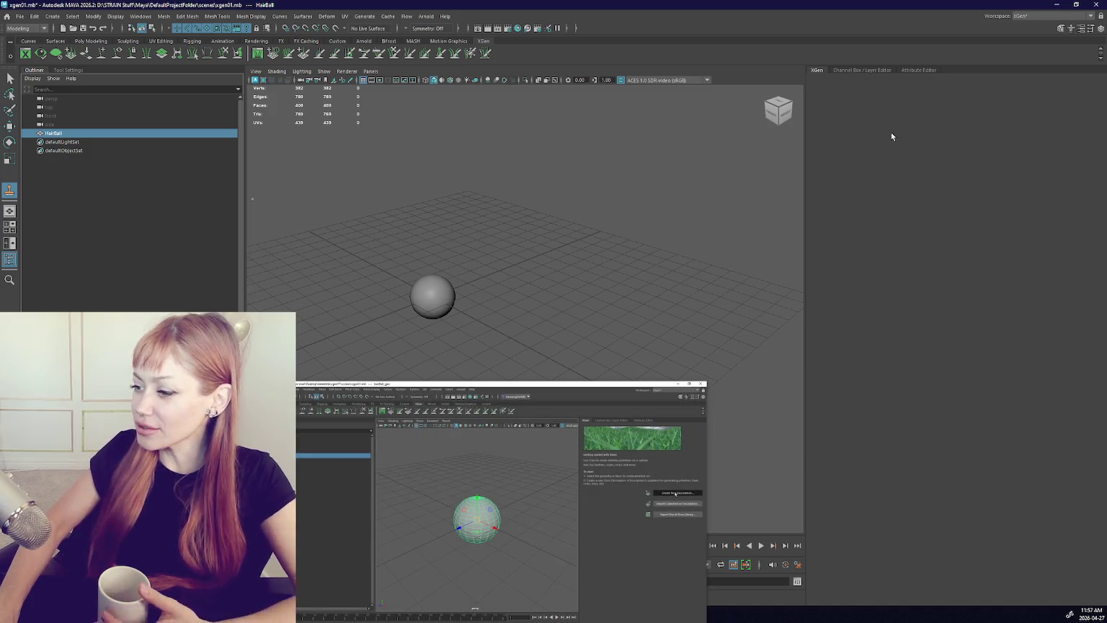
{"action": "left_click", "coordinate": [29, 40]}
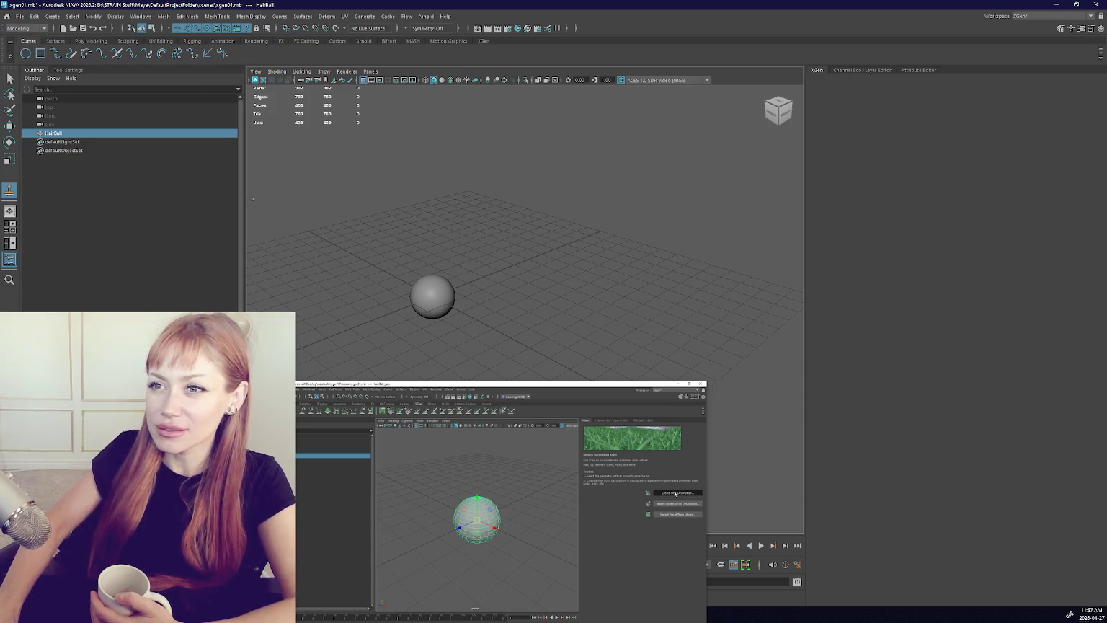
{"action": "left_click", "coordinate": [1037, 15]}
{"action": "left_click", "coordinate": [1026, 27]}
{"action": "left_click", "coordinate": [1038, 15]}
{"action": "left_click", "coordinate": [1023, 78]}
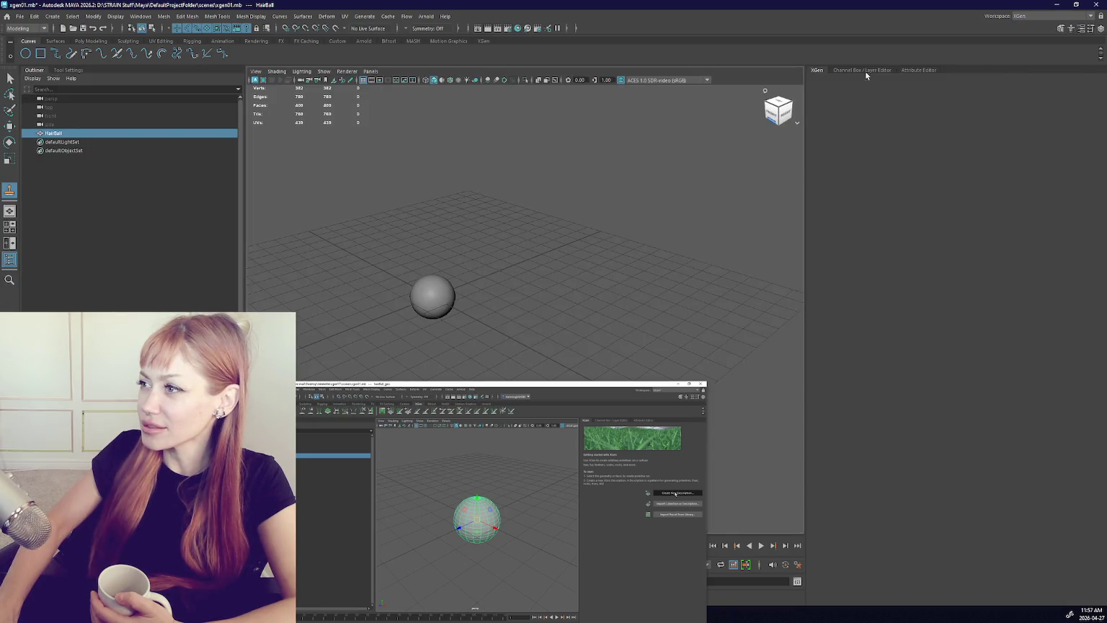
Make XGen the first docked editor tab, then save the scene as Maya closes
{"action": "left_click", "coordinate": [906, 72]}
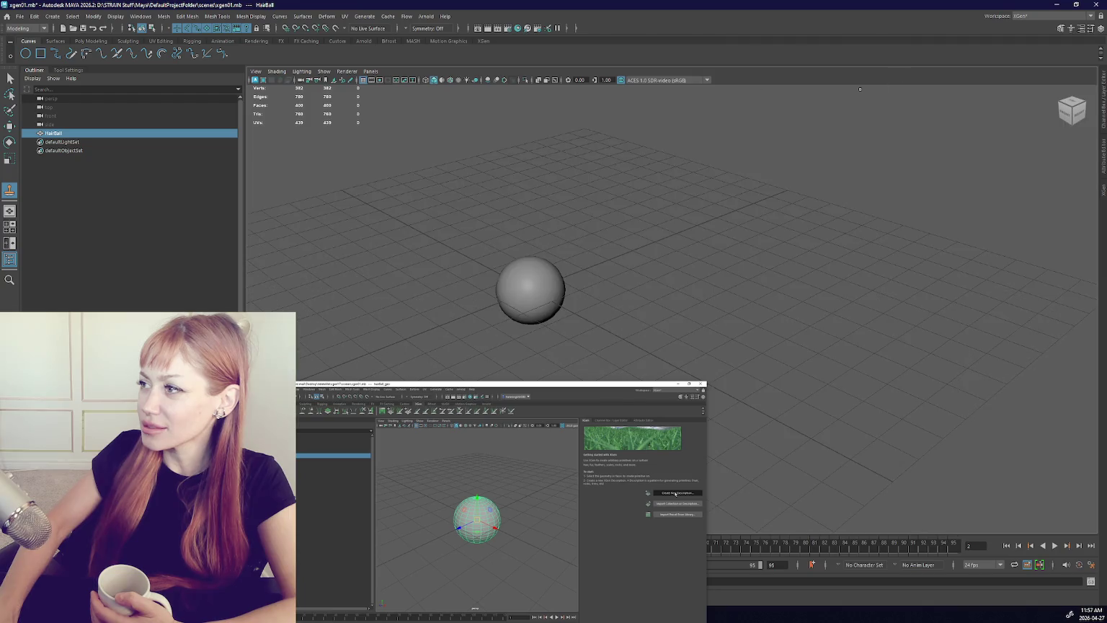
{"action": "left_click", "coordinate": [1103, 81]}
{"action": "left_click", "coordinate": [1006, 70]}
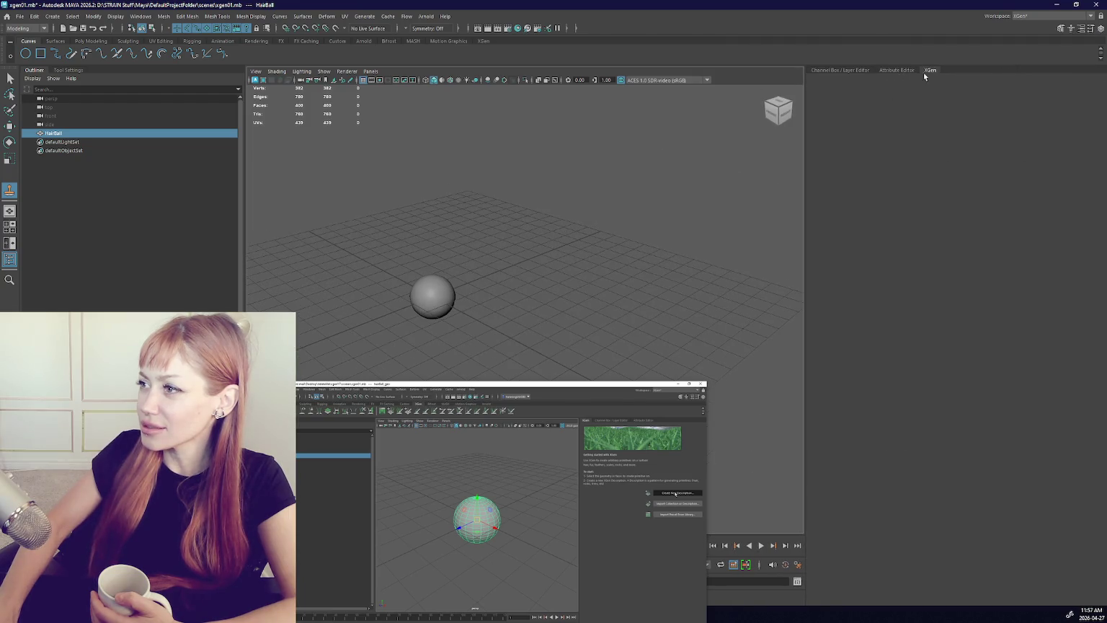
{"action": "left_click_drag", "start_coordinate": [852, 72], "coordinate": [862, 107]}
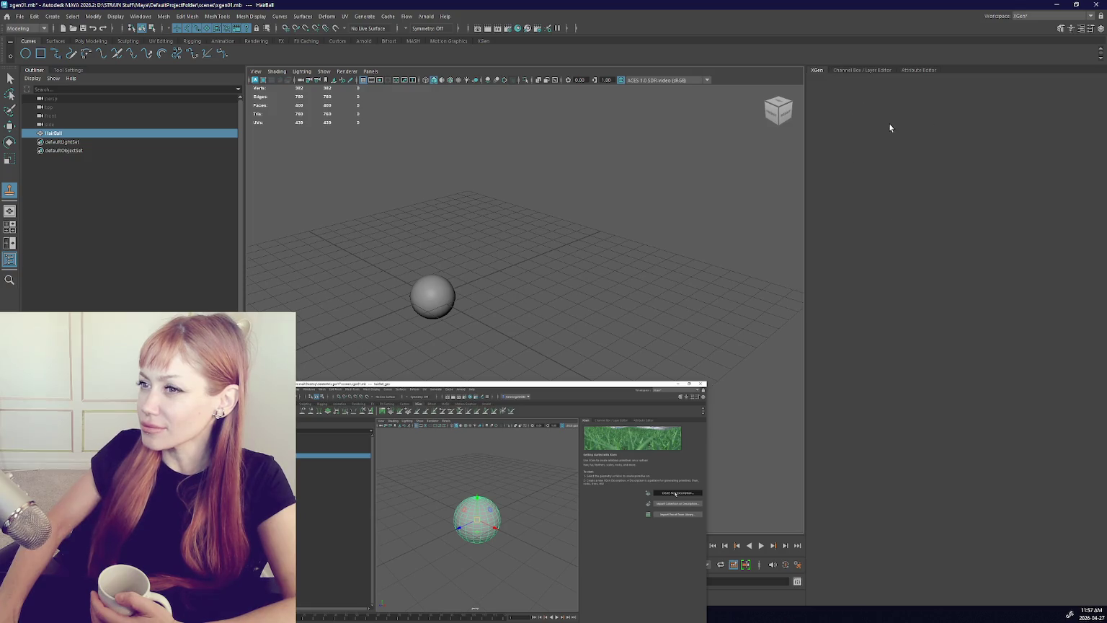
{"action": "key", "text": "ctrl+n"}
{"action": "left_click", "coordinate": [511, 310]}
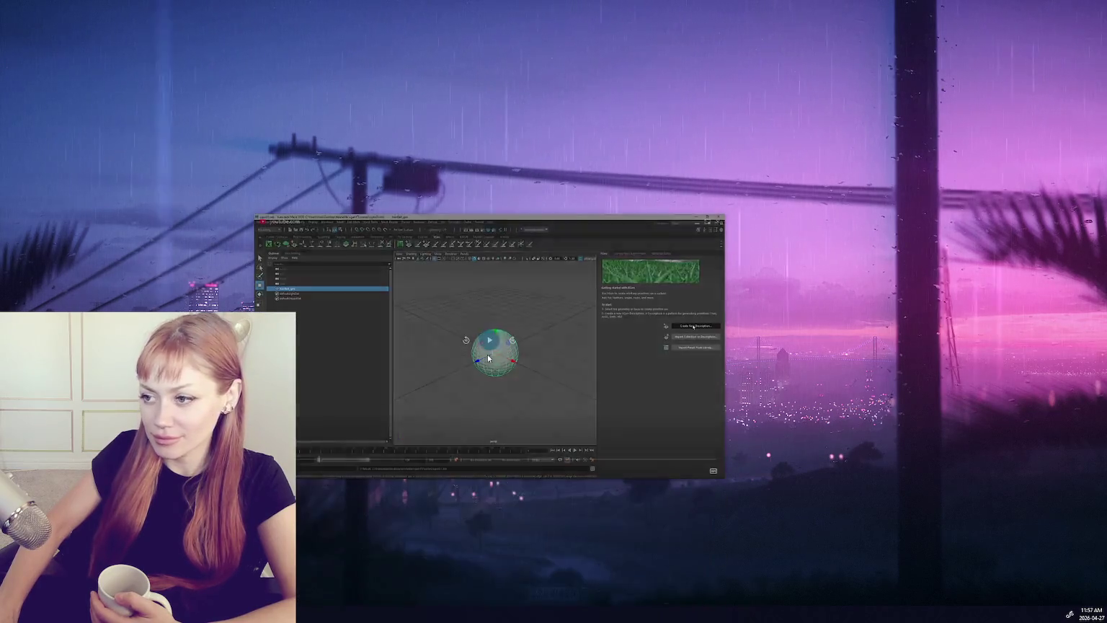
Reposition the reference video, then select the HairBall sphere and orbit around it
{"action": "left_click", "coordinate": [692, 327]}
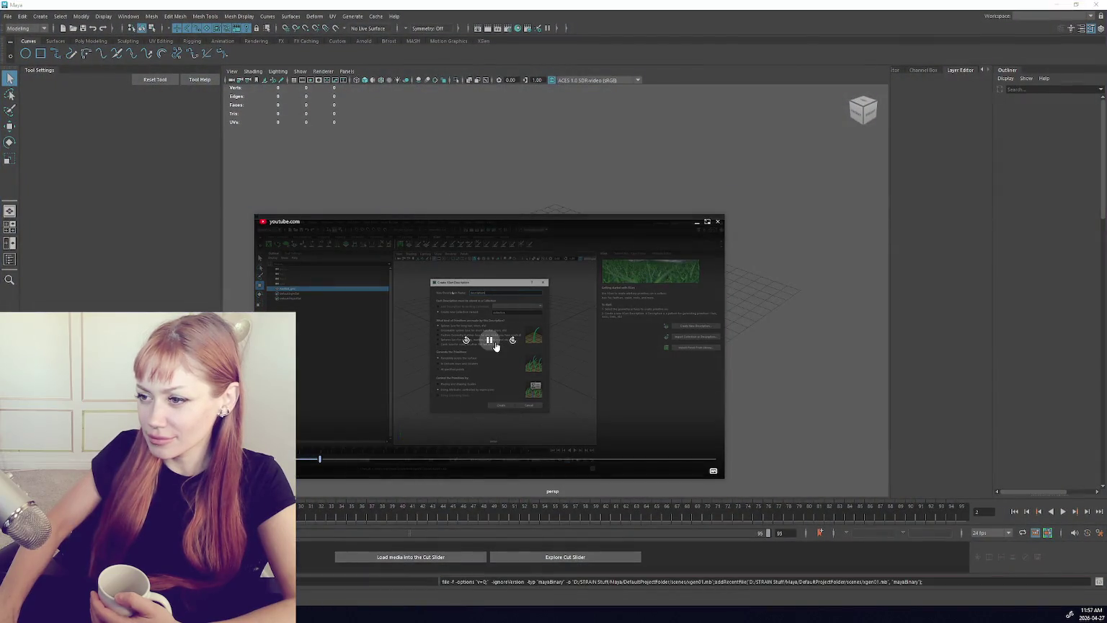
{"action": "left_click_drag", "start_coordinate": [675, 243], "coordinate": [497, 516]}
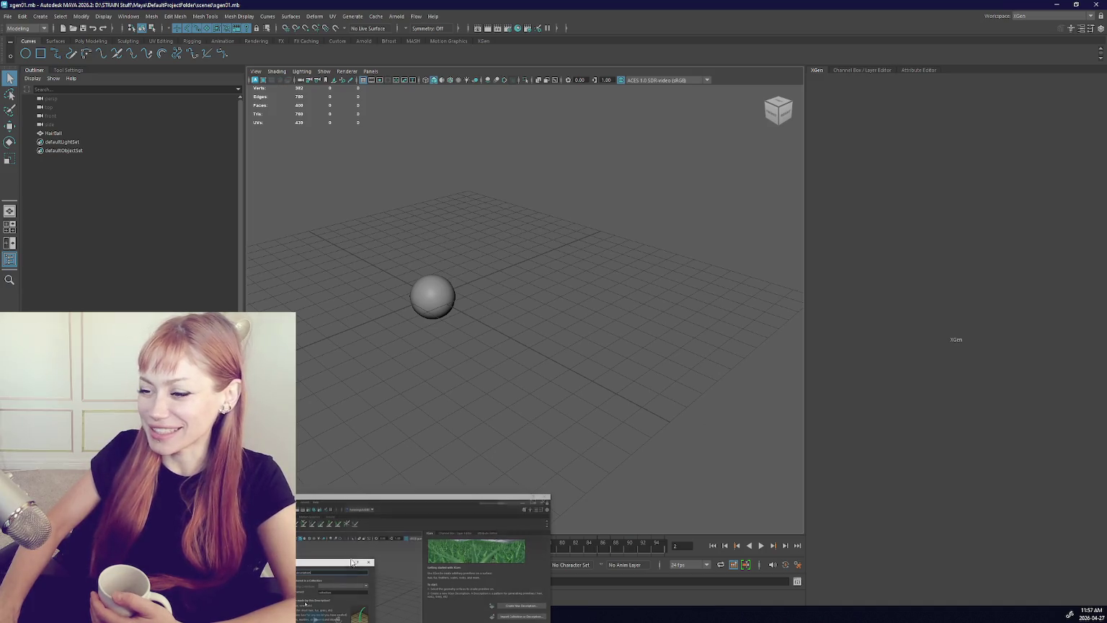
{"action": "left_click_drag", "start_coordinate": [460, 536], "coordinate": [406, 244]}
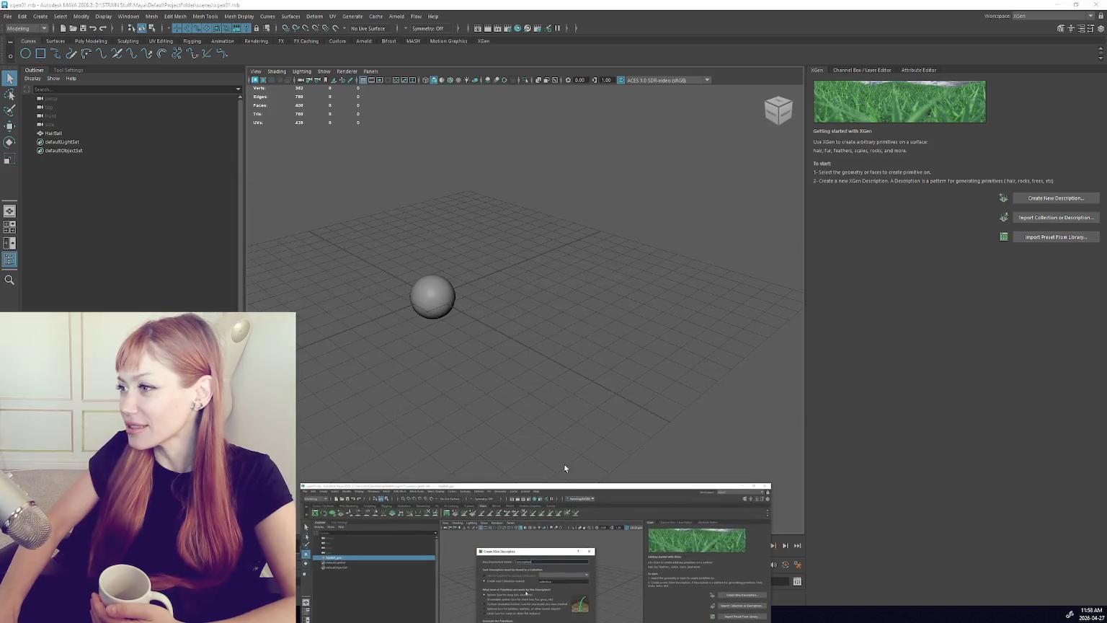
{"action": "left_click", "coordinate": [432, 296]}
{"action": "left_click_drag", "start_coordinate": [432, 295], "coordinate": [510, 259], "text": "alt"}
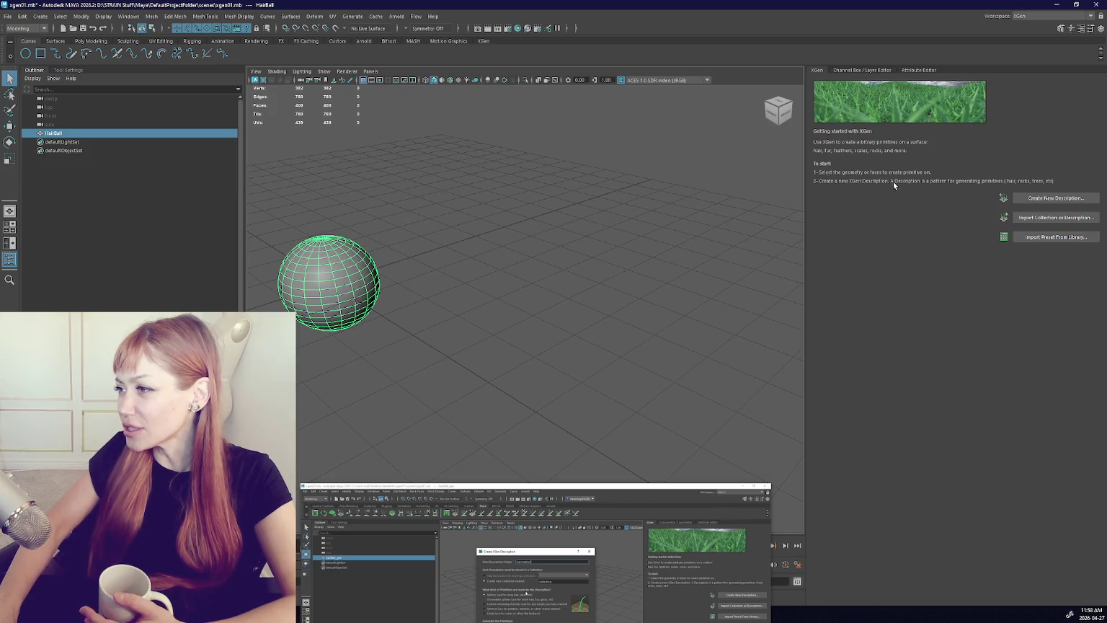
Start a new XGen description and name it hair_DESC
{"action": "left_click", "coordinate": [1056, 198]}
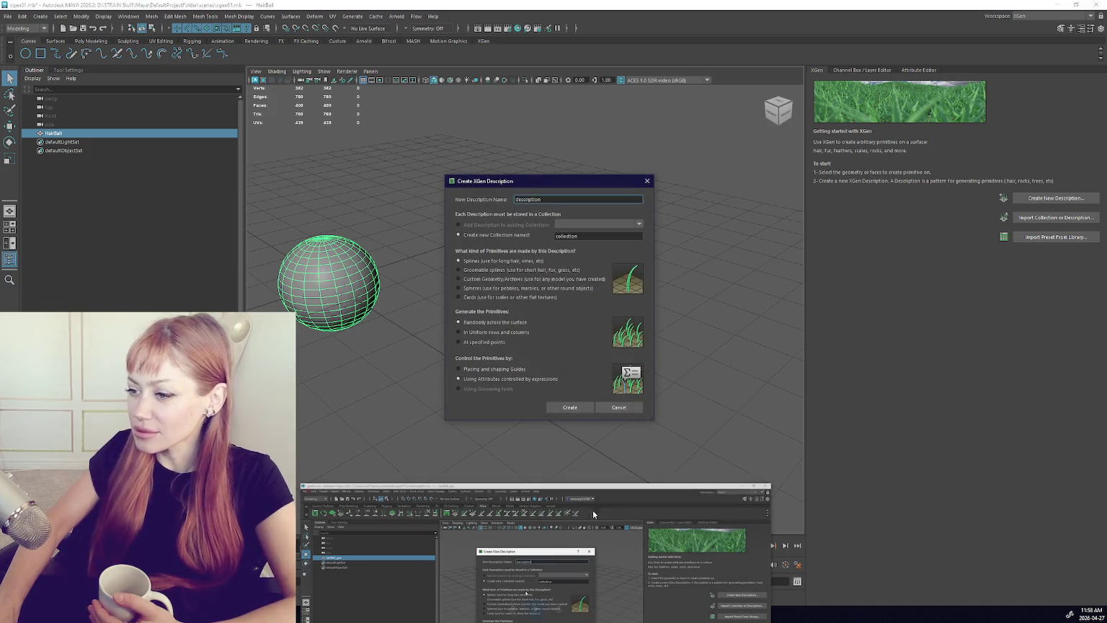
{"action": "left_click_drag", "start_coordinate": [590, 505], "coordinate": [924, 196]}
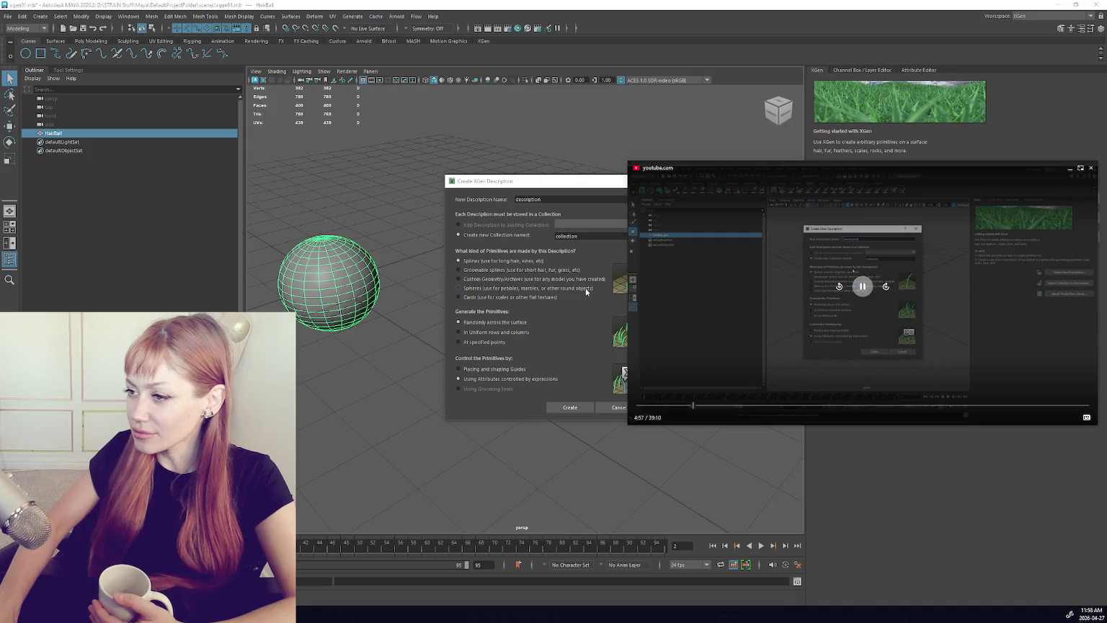
{"action": "left_click", "coordinate": [568, 184]}
{"action": "left_click_drag", "start_coordinate": [569, 186], "coordinate": [433, 185]}
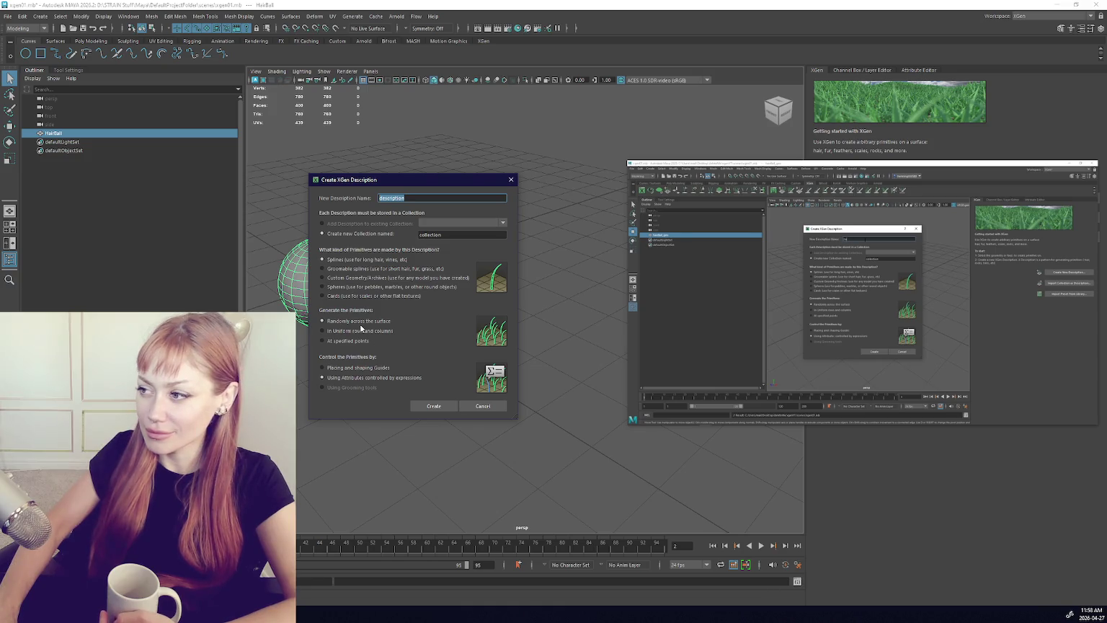
{"action": "type", "text": "Hair"}
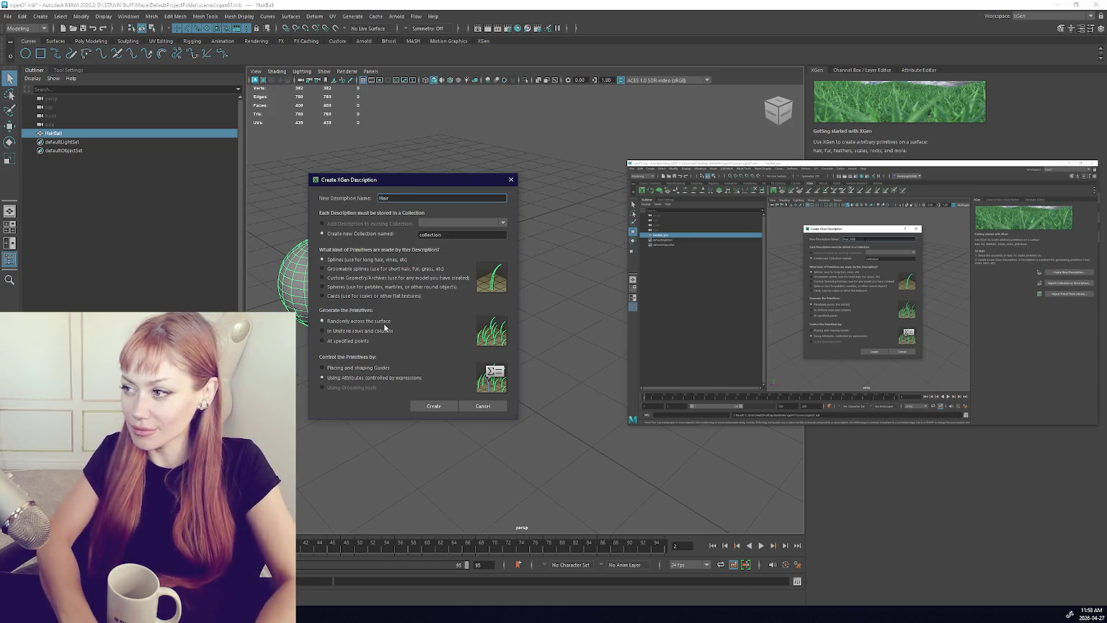
{"action": "key", "text": "BackSpace"}
{"action": "key", "text": "BackSpace"}
{"action": "key", "text": "BackSpace"}
{"action": "type", "text": "_DESC"}
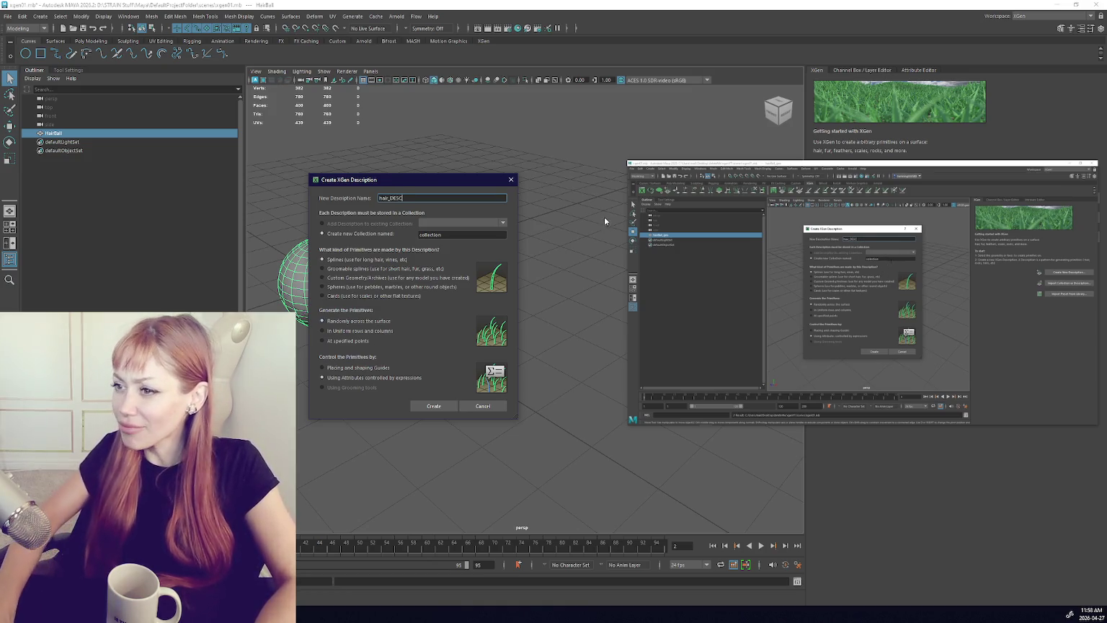
Replace the default collection name with xGenTutorial_COL
{"action": "left_click", "coordinate": [480, 232]}
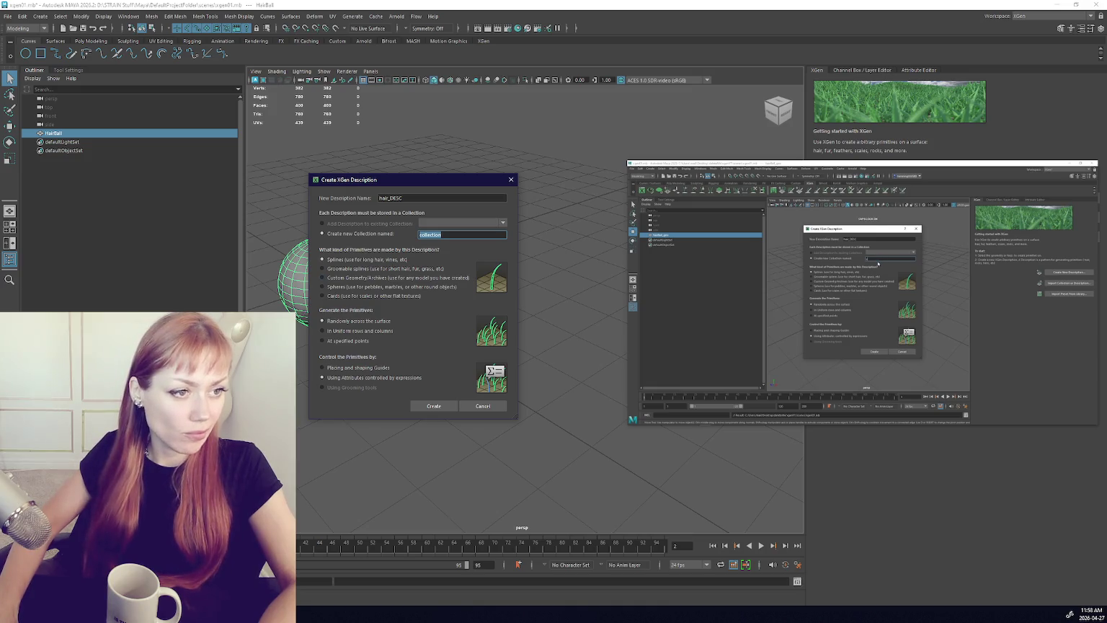
{"action": "left_click", "coordinate": [649, 288]}
{"action": "left_click", "coordinate": [412, 235]}
{"action": "key", "text": "BackSpace"}
{"action": "type", "text": "xGenTuto"}
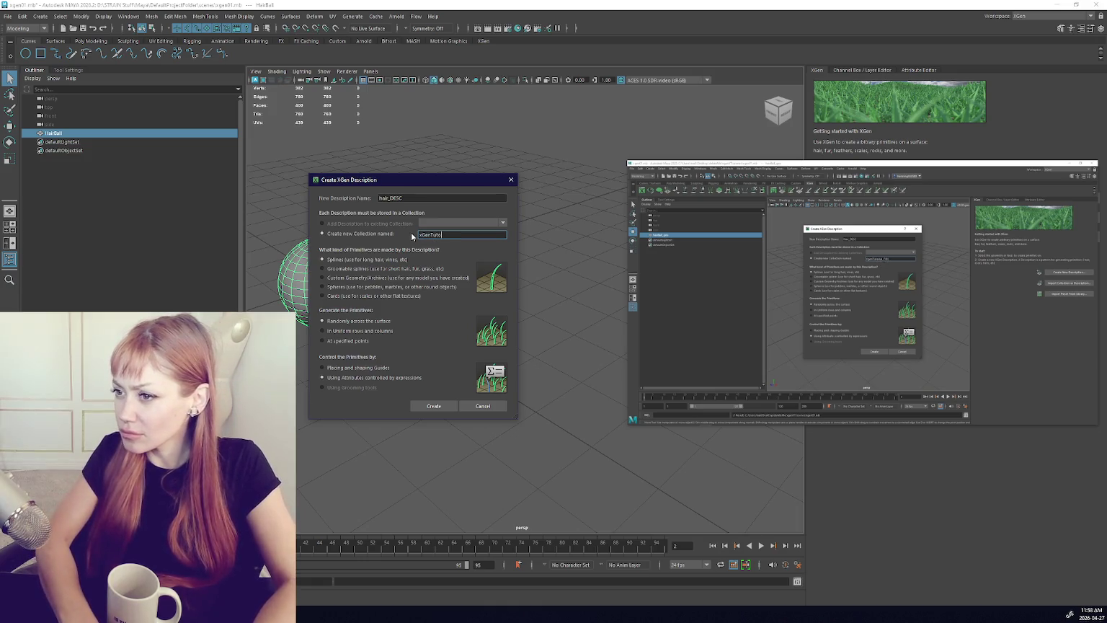
{"action": "type", "text": "rial_COL"}
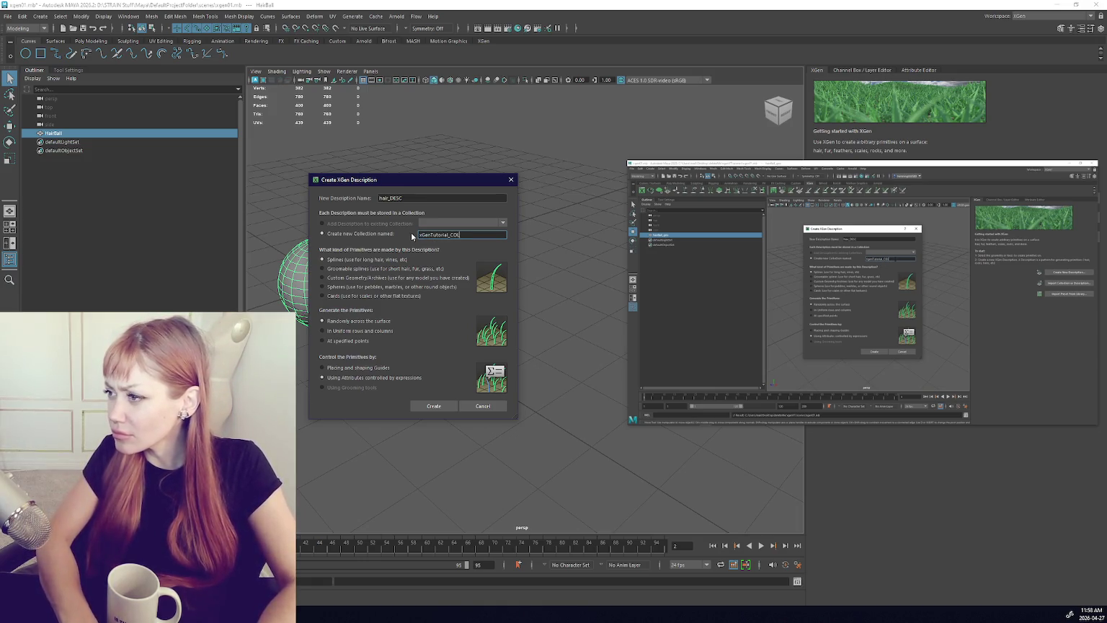
{"action": "key", "text": "Tab"}
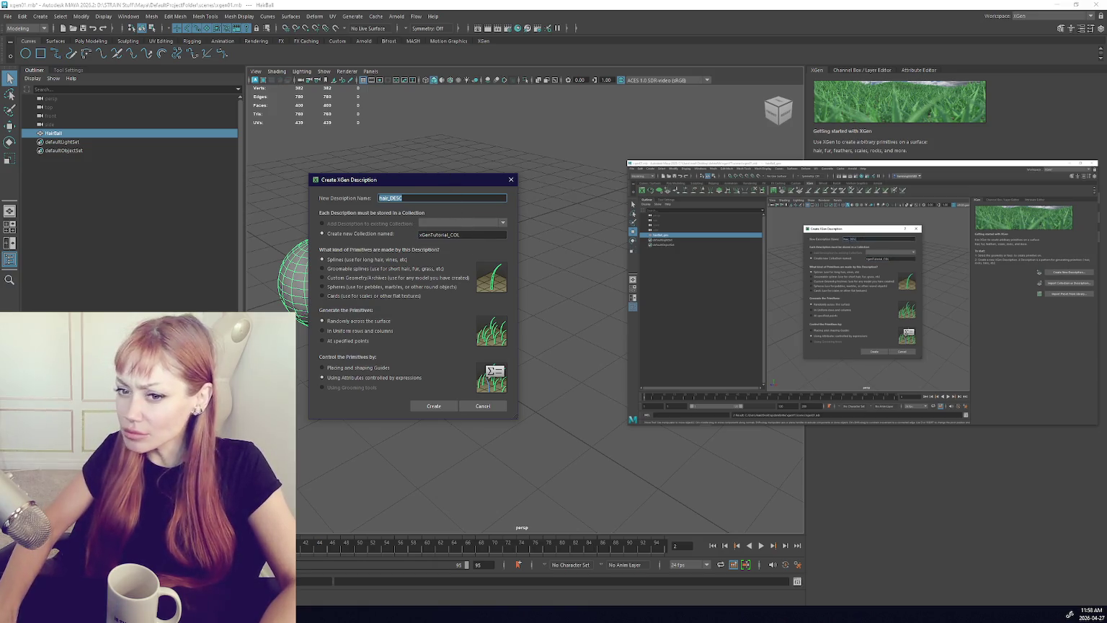
Choose Placing and shaping Guides, create hair_DESC, and expand xGenTutorial_COL in the Outliner
{"action": "left_click", "coordinate": [531, 325]}
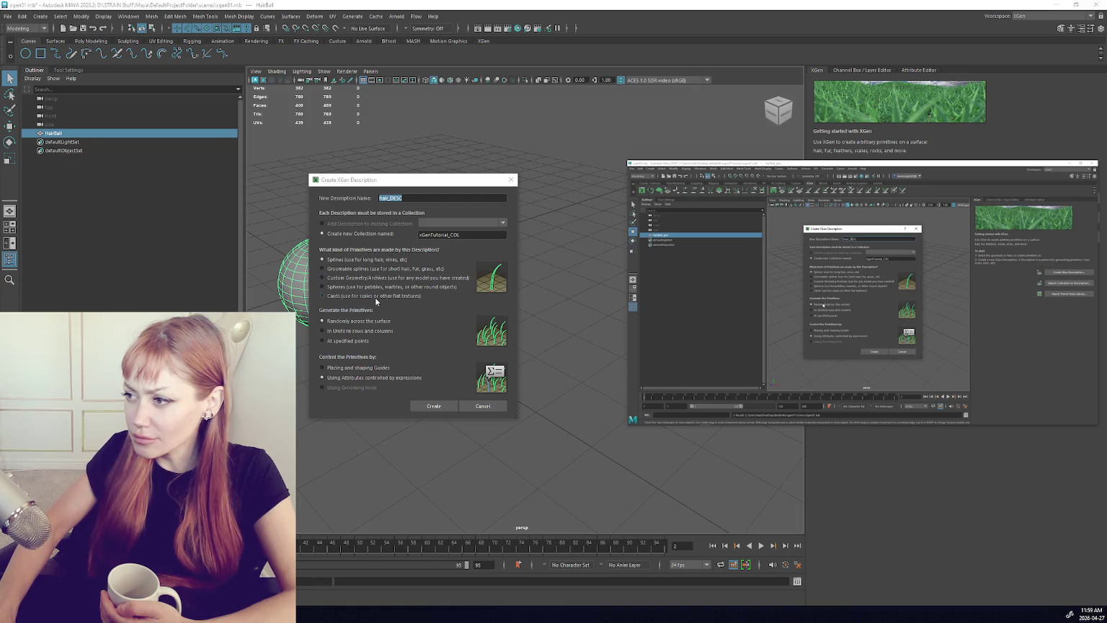
{"action": "left_click", "coordinate": [368, 368]}
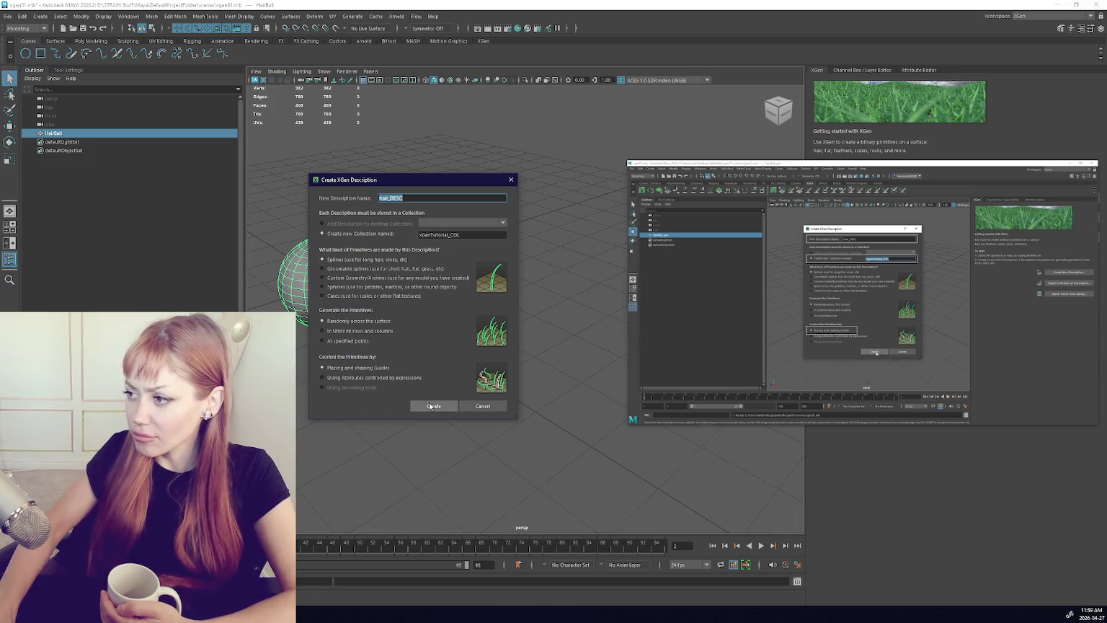
{"action": "left_click", "coordinate": [431, 405]}
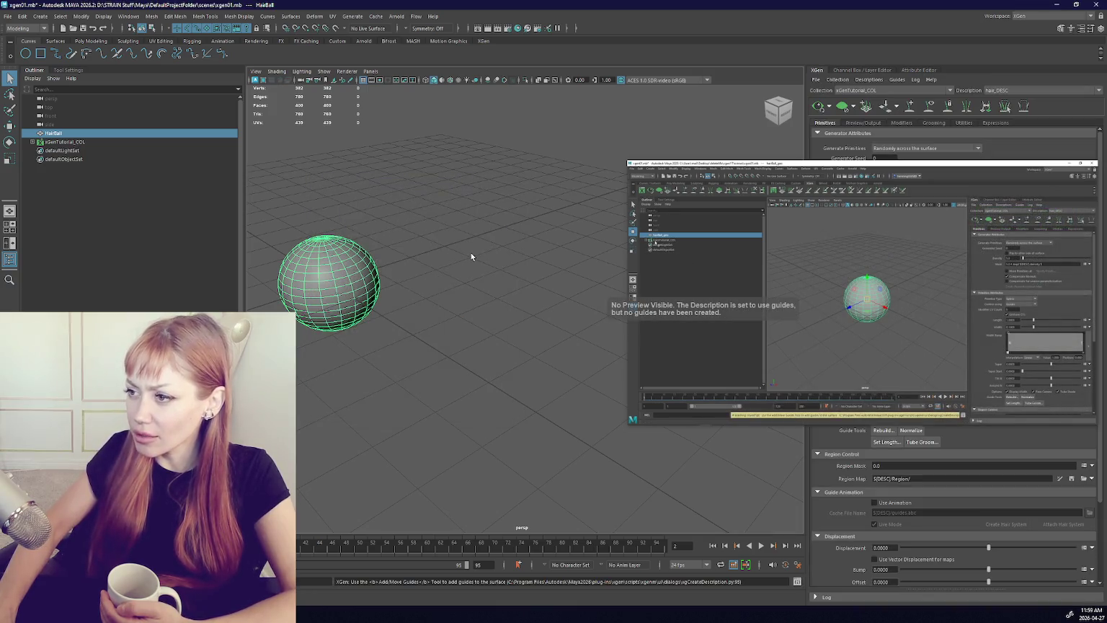
{"action": "left_click", "coordinate": [32, 141]}
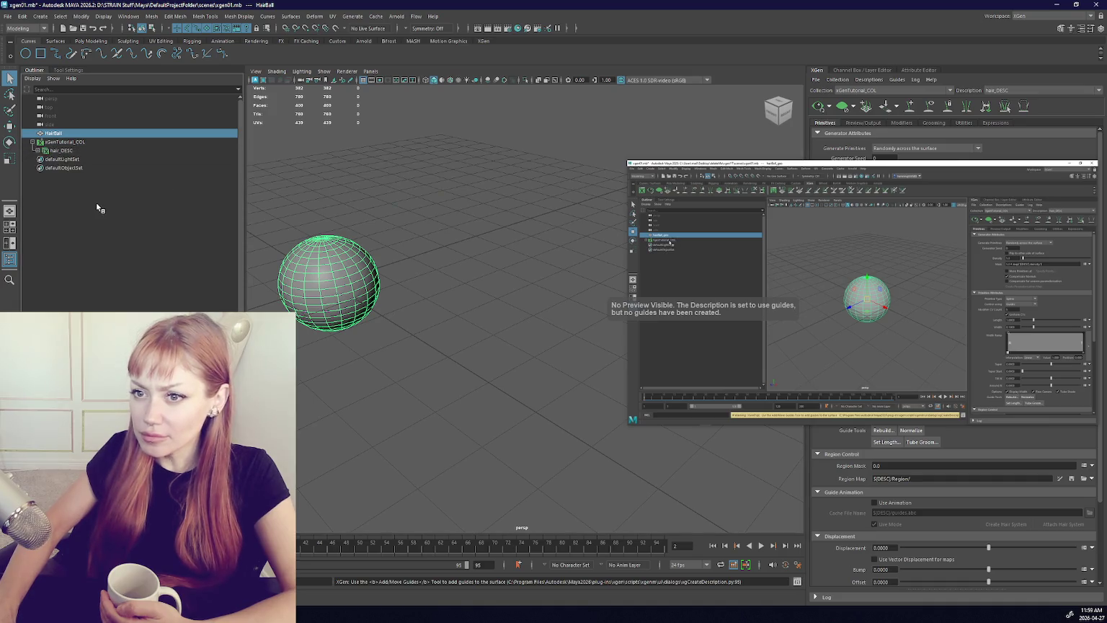
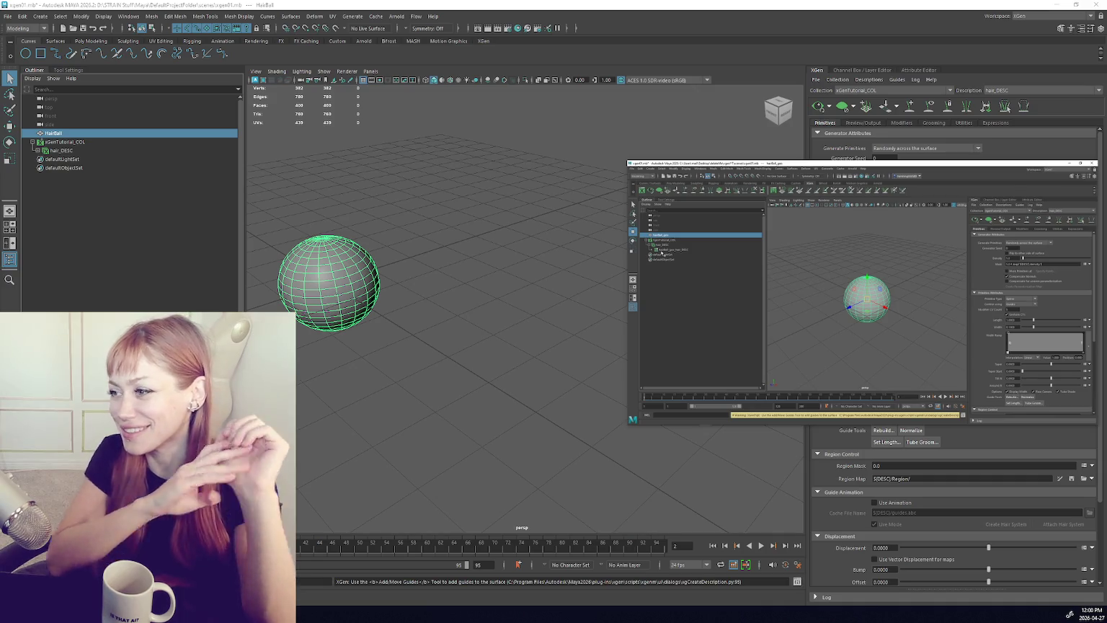
Move and enlarge the floating YouTube reference window and activate the XGen Add/Move Guides tool
{"action": "left_click_drag", "start_coordinate": [1044, 265], "coordinate": [835, 208]}
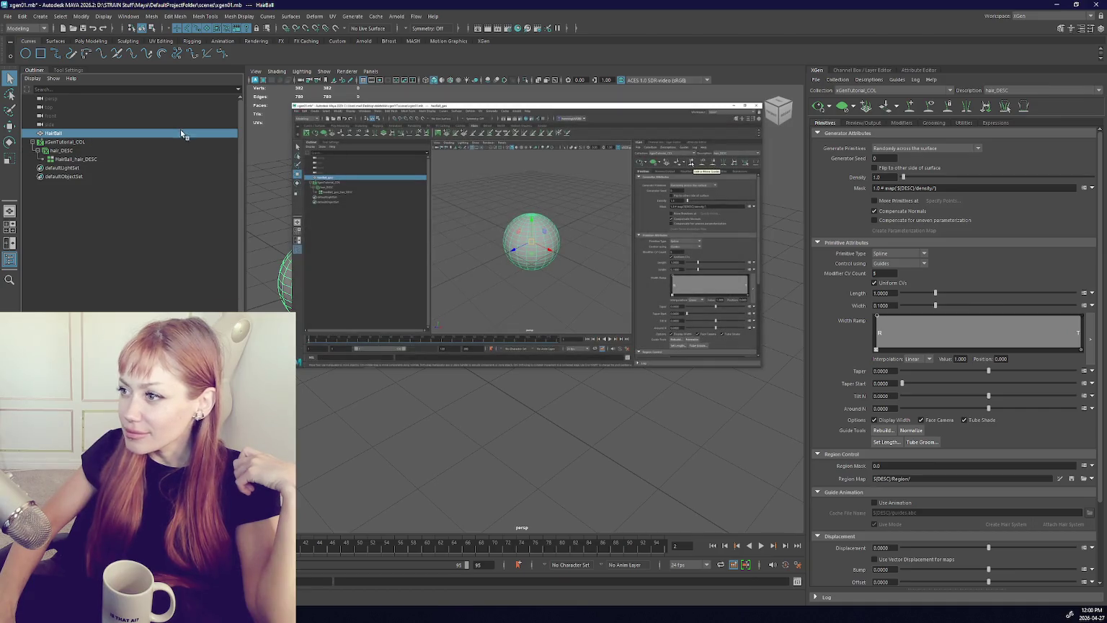
{"action": "left_click", "coordinate": [915, 105]}
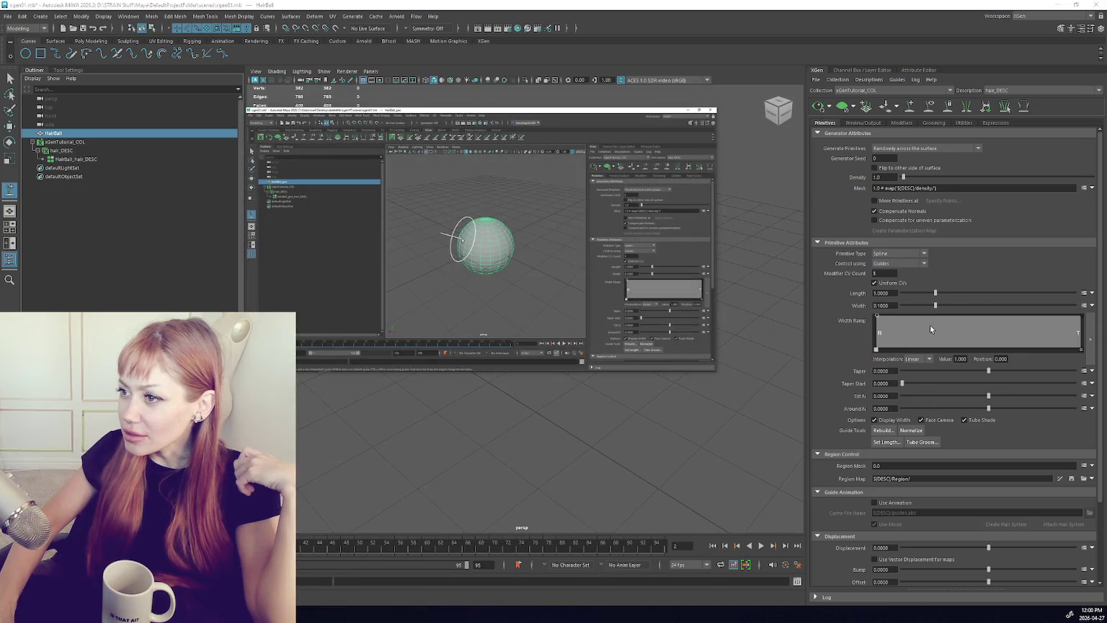
{"action": "left_click", "coordinate": [411, 276]}
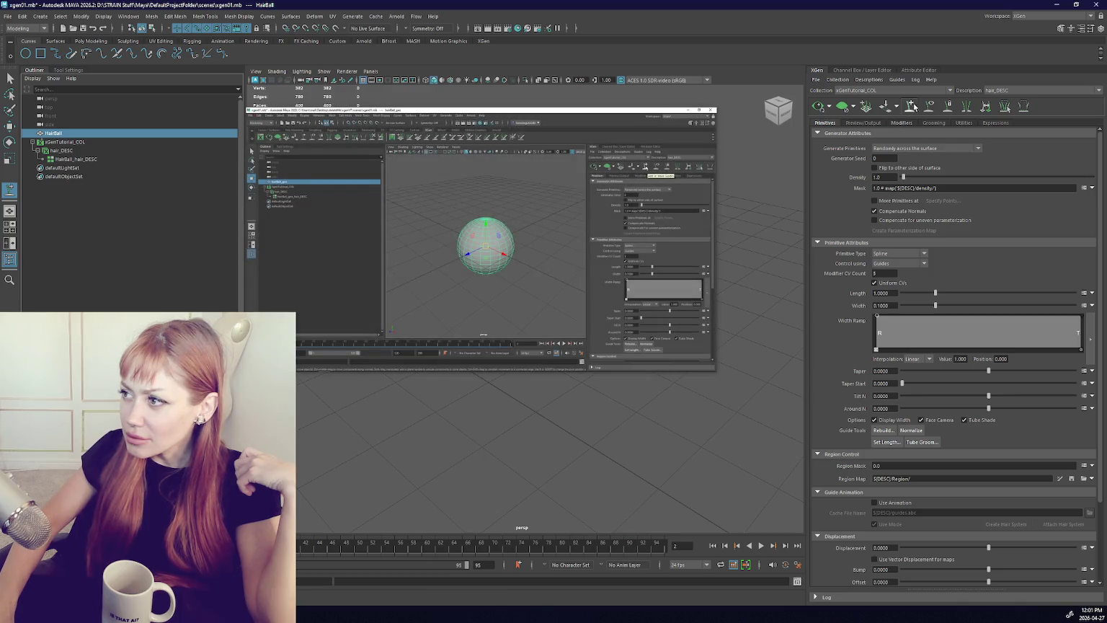
{"action": "mouse_move", "coordinate": [576, 123]}
{"action": "left_mouse_down"}
{"action": "mouse_move", "coordinate": [567, 415]}
{"action": "mouse_move", "coordinate": [606, 331]}
{"action": "mouse_move", "coordinate": [569, 127]}
{"action": "left_mouse_up"}
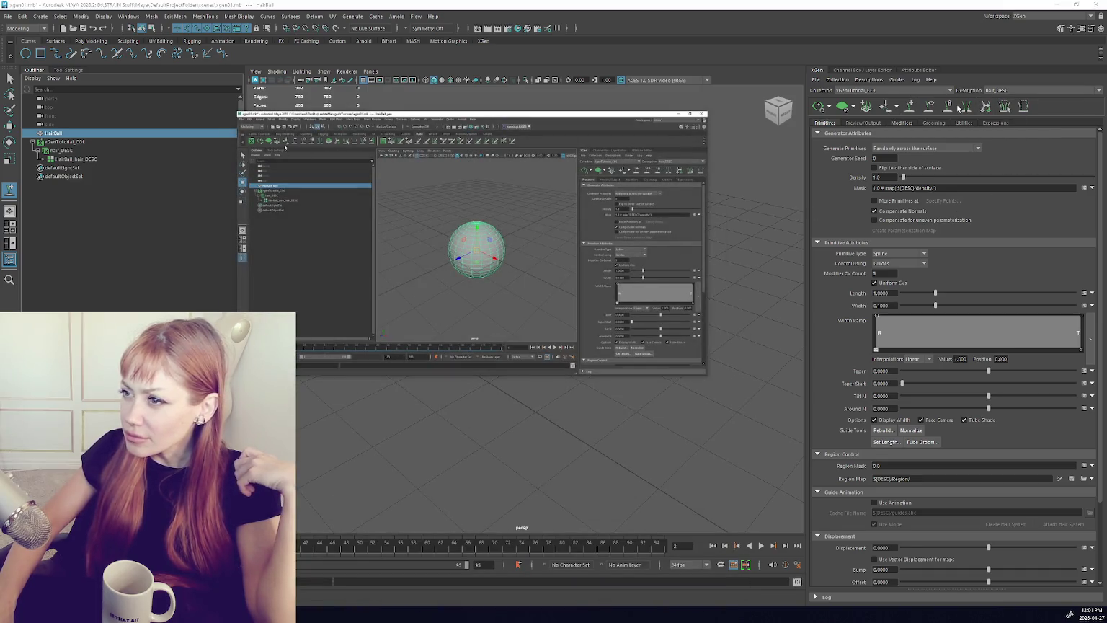
{"action": "left_click_drag", "start_coordinate": [706, 376], "coordinate": [995, 538]}
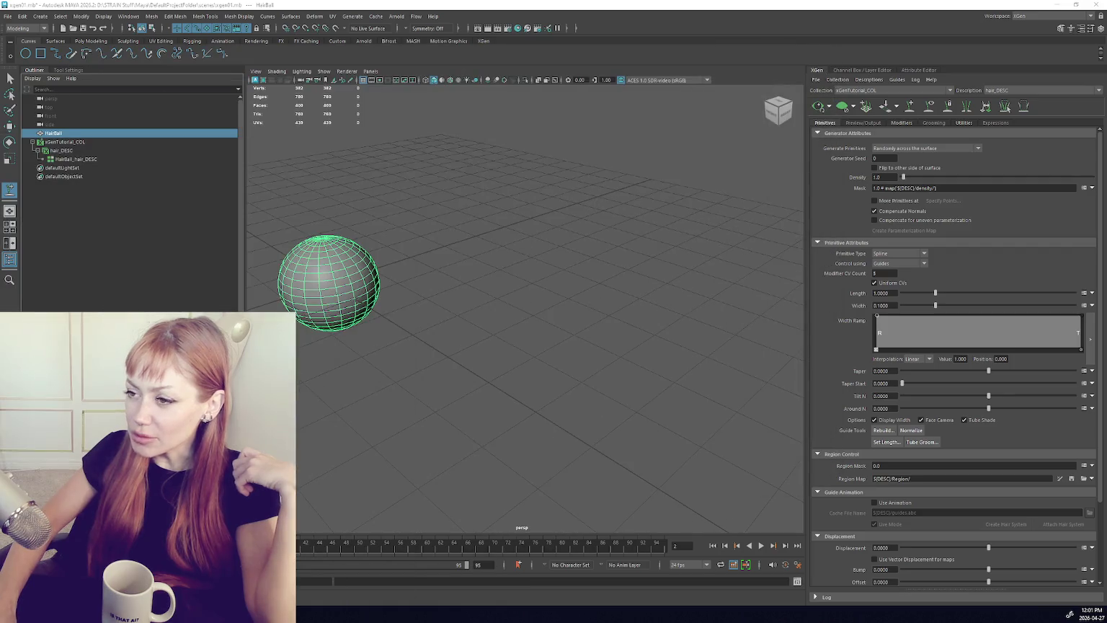
Frame the sphere and place the first several guides across its front
{"action": "key", "text": "f"}
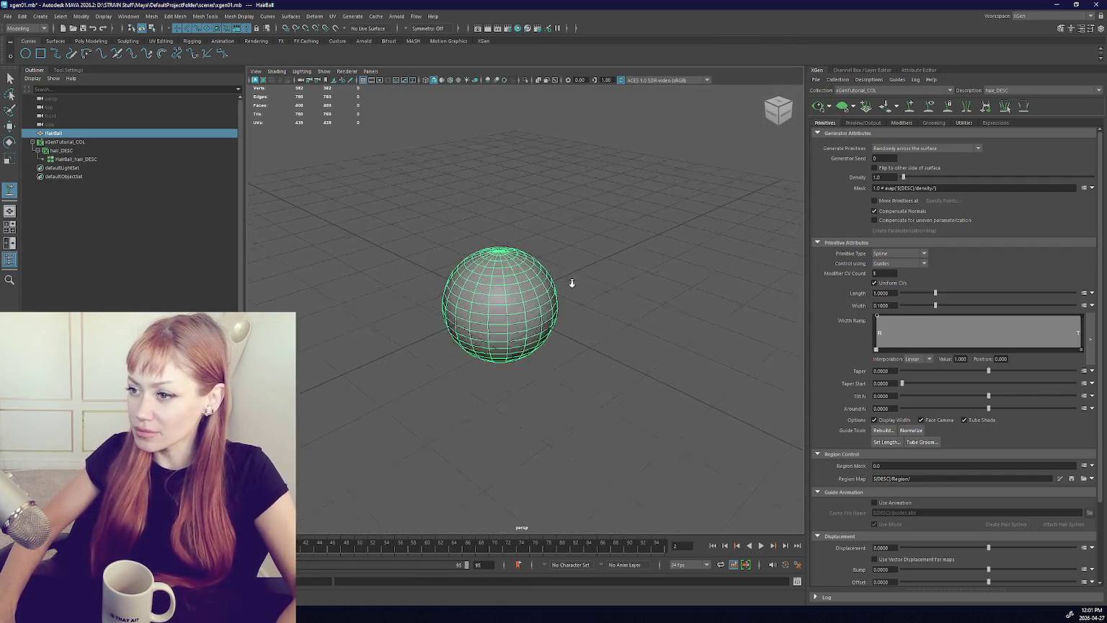
{"action": "left_click", "coordinate": [454, 276]}
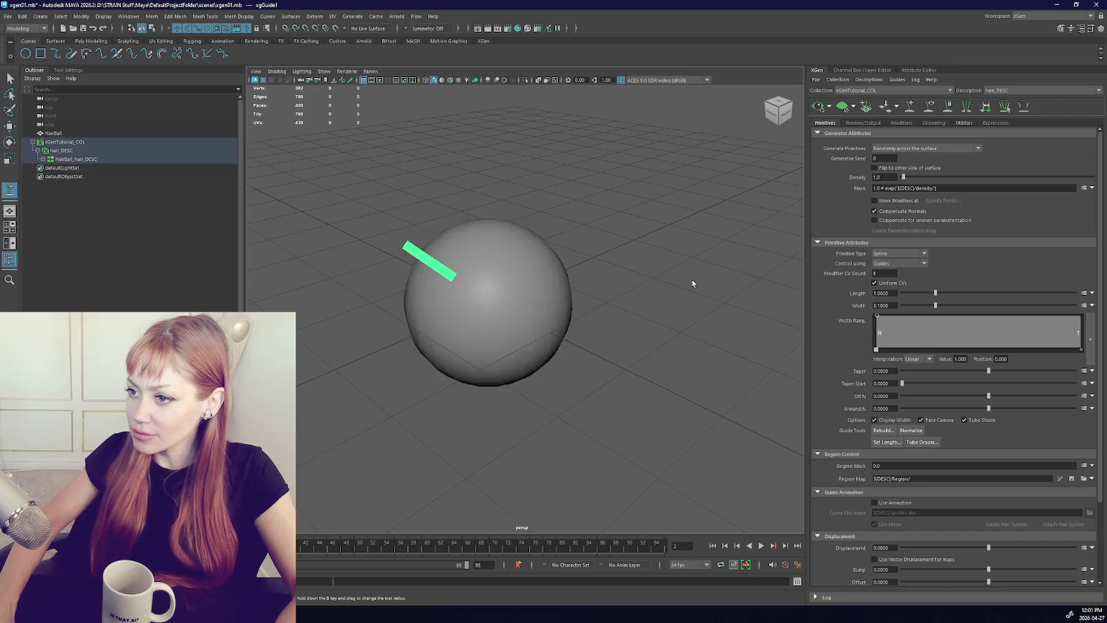
{"action": "left_click_drag", "start_coordinate": [692, 283], "coordinate": [583, 247], "text": "alt"}
{"action": "left_click", "coordinate": [584, 249]}
{"action": "mouse_move", "coordinate": [728, 301]}
{"action": "left_mouse_down", "text": "alt"}
{"action": "mouse_move", "coordinate": [568, 259]}
{"action": "mouse_move", "coordinate": [485, 292]}
{"action": "mouse_move", "coordinate": [529, 299]}
{"action": "left_mouse_up", "text": "alt"}
{"action": "left_click", "coordinate": [559, 273]}
{"action": "left_click", "coordinate": [526, 297]}
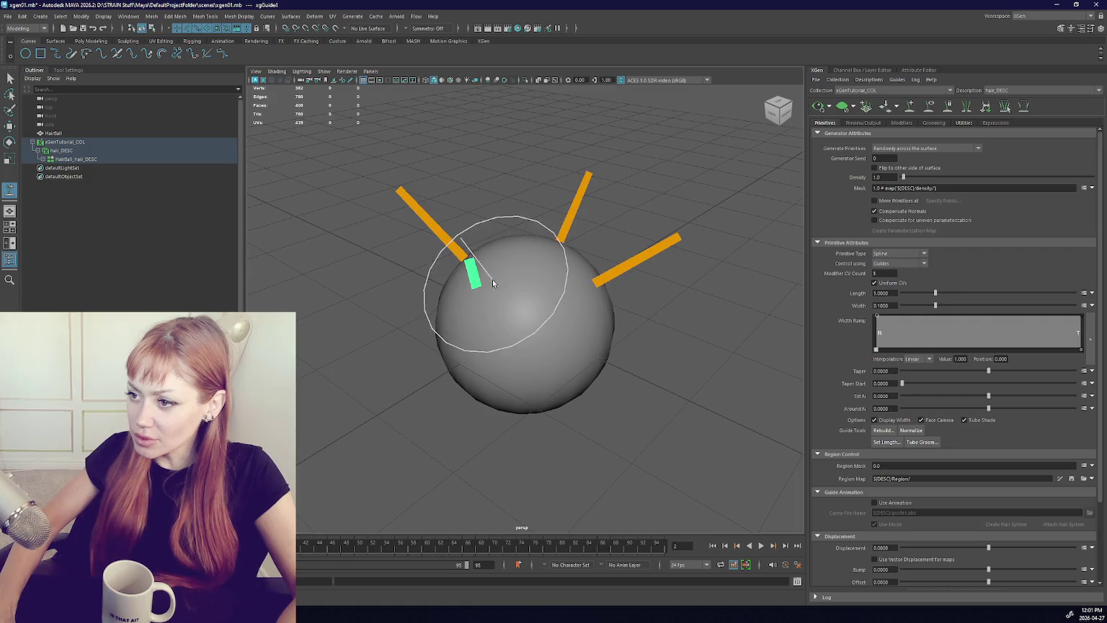
Add and slide guides lower on the sphere and near its bottom, checking from different sides
{"action": "left_click_drag", "start_coordinate": [479, 290], "coordinate": [551, 303], "text": "alt"}
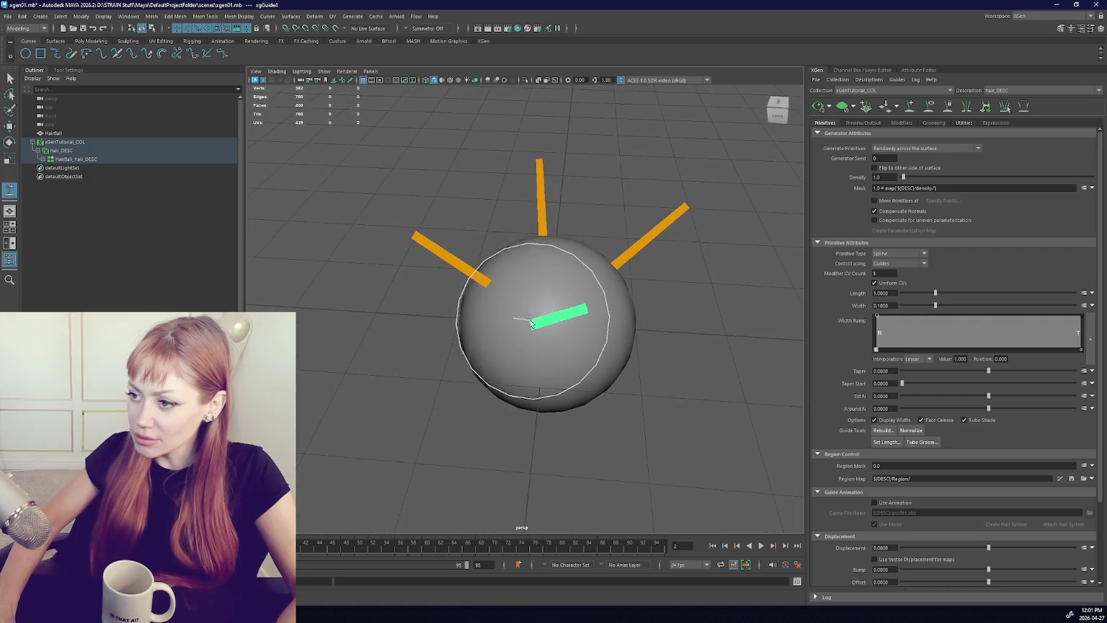
{"action": "mouse_move", "coordinate": [508, 331]}
{"action": "left_mouse_down", "text": "alt"}
{"action": "mouse_move", "coordinate": [637, 274]}
{"action": "mouse_move", "coordinate": [505, 262]}
{"action": "left_mouse_up", "text": "alt"}
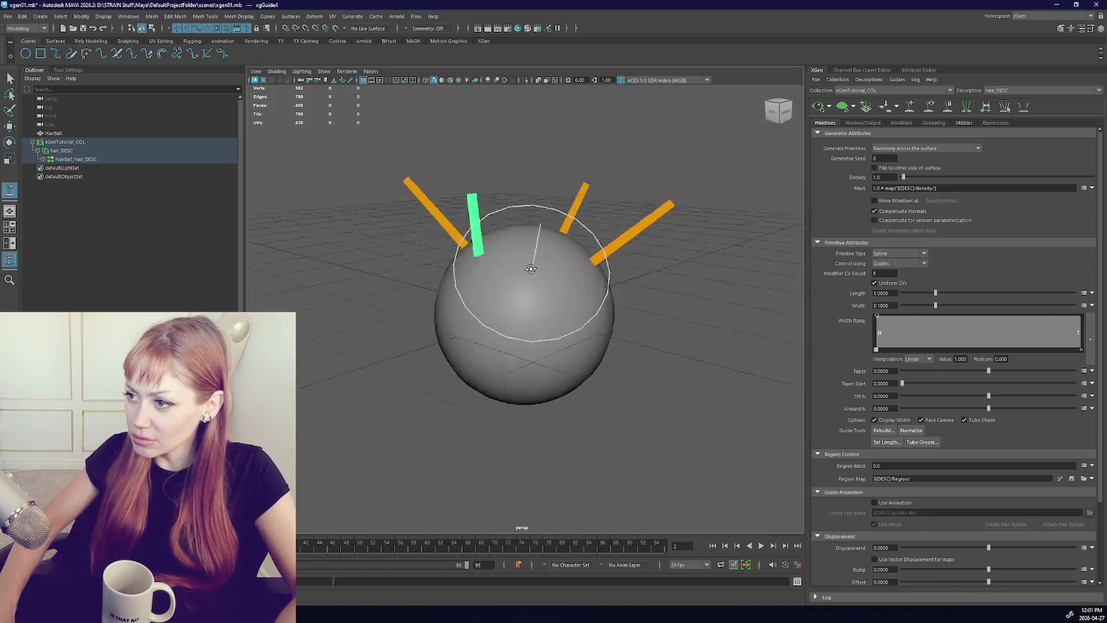
{"action": "left_click", "coordinate": [543, 261]}
{"action": "left_click_drag", "start_coordinate": [482, 238], "coordinate": [514, 329]}
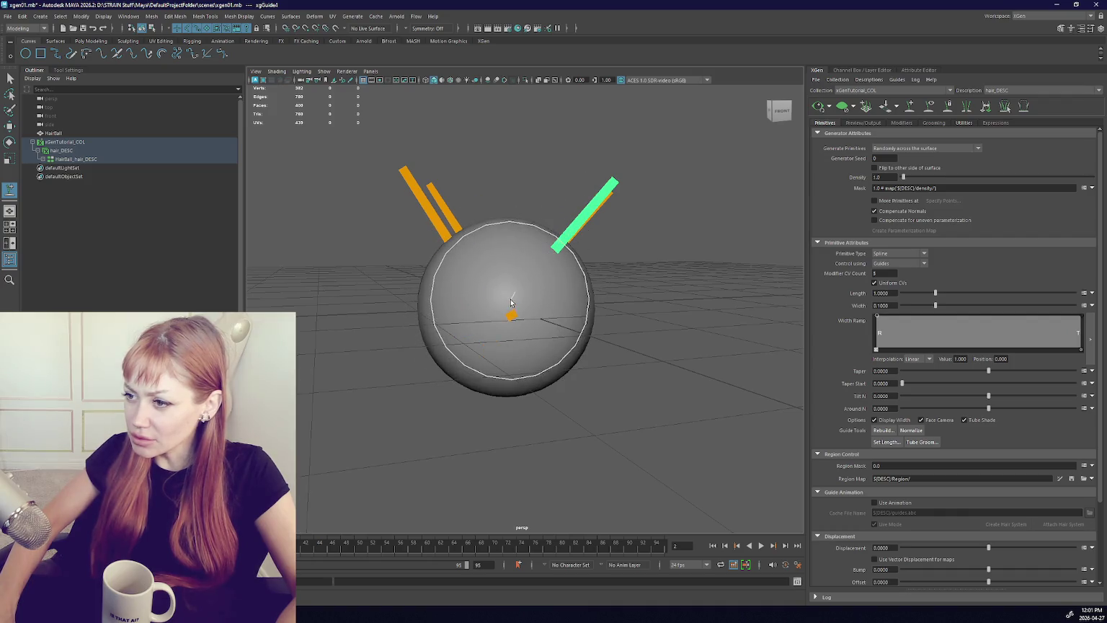
{"action": "mouse_move", "coordinate": [489, 252]}
{"action": "left_mouse_down", "text": "alt"}
{"action": "mouse_move", "coordinate": [487, 320]}
{"action": "mouse_move", "coordinate": [536, 386]}
{"action": "mouse_move", "coordinate": [668, 289]}
{"action": "mouse_move", "coordinate": [461, 328]}
{"action": "left_mouse_up", "text": "alt"}
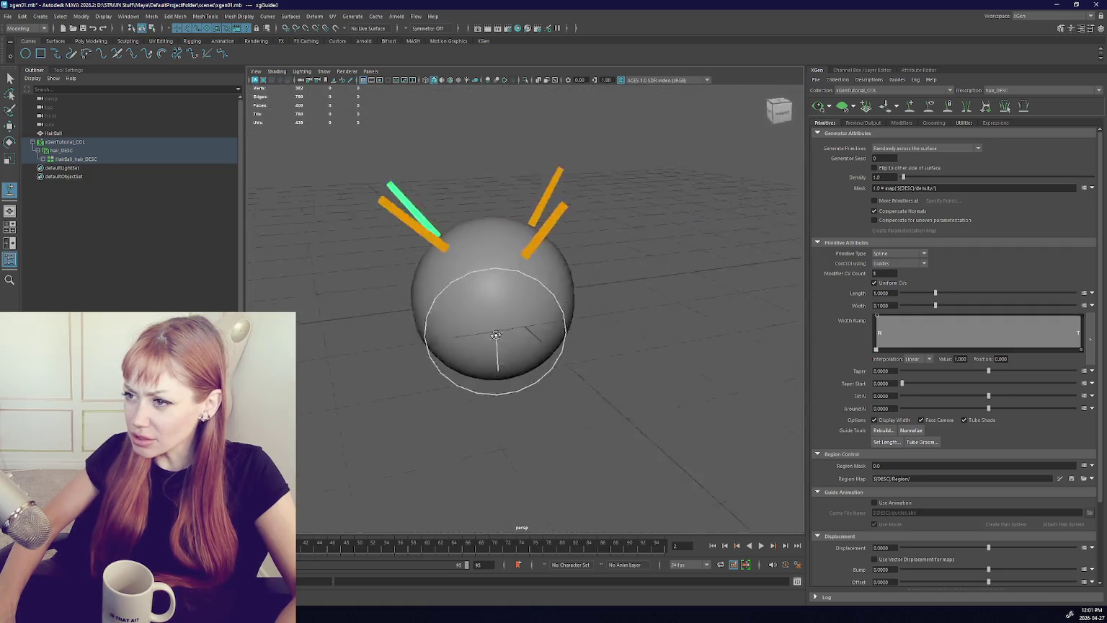
{"action": "left_click_drag", "start_coordinate": [610, 294], "coordinate": [587, 337]}
{"action": "left_click_drag", "start_coordinate": [597, 226], "coordinate": [596, 276]}
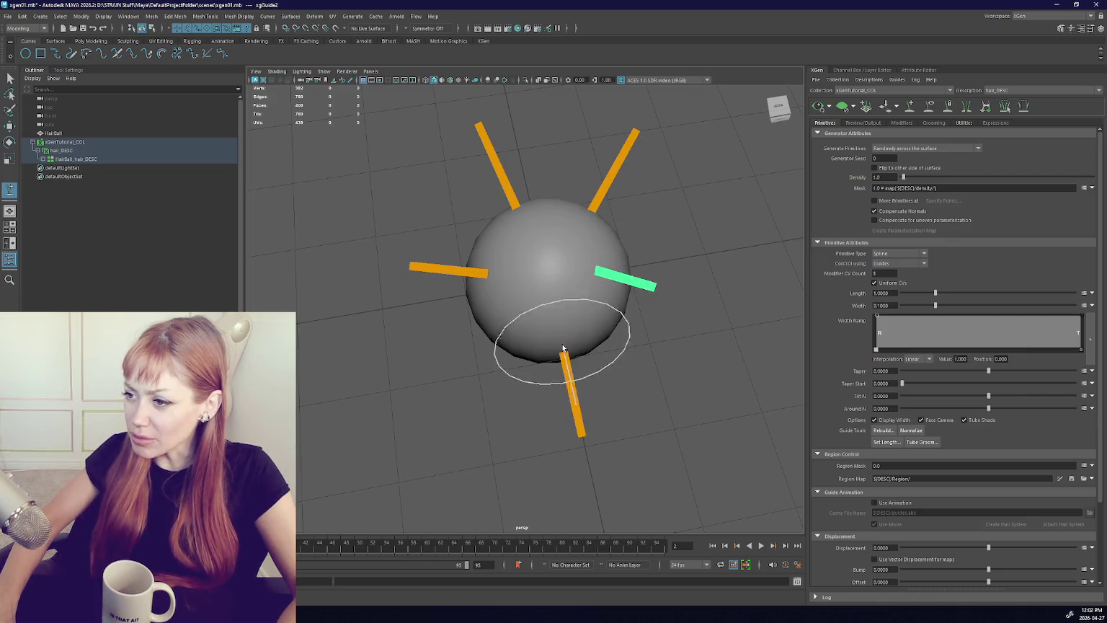
{"action": "mouse_move", "coordinate": [553, 329]}
{"action": "left_mouse_down", "text": "alt"}
{"action": "mouse_move", "coordinate": [514, 290]}
{"action": "mouse_move", "coordinate": [505, 316]}
{"action": "left_mouse_up", "text": "alt"}
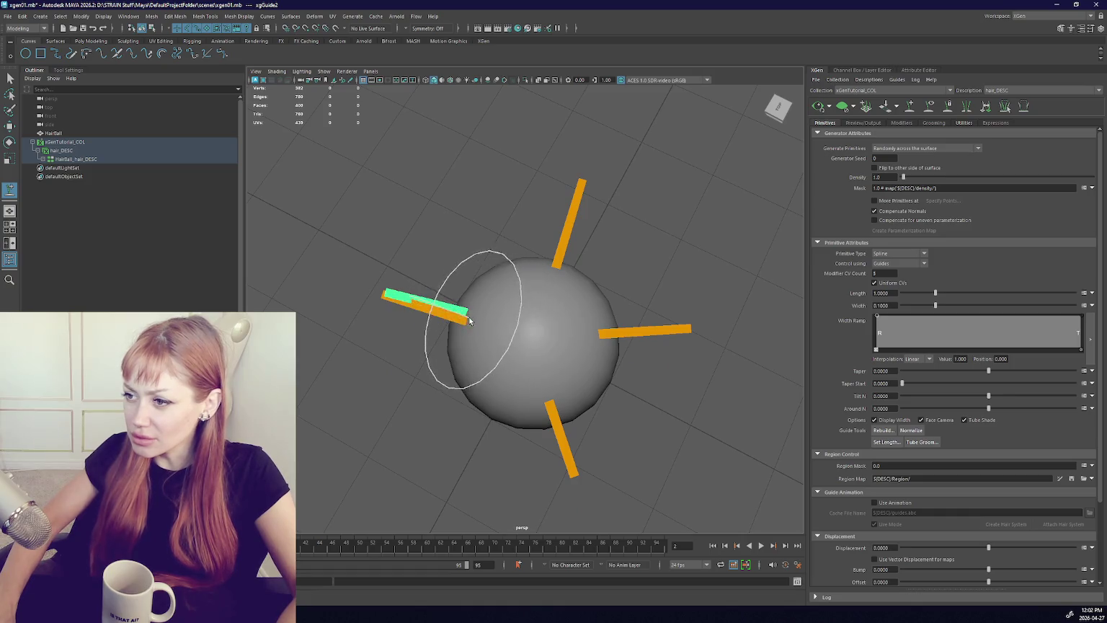
{"action": "left_click", "coordinate": [501, 407]}
{"action": "mouse_move", "coordinate": [499, 405]}
{"action": "left_mouse_down", "text": "alt"}
{"action": "mouse_move", "coordinate": [578, 331]}
{"action": "mouse_move", "coordinate": [649, 314]}
{"action": "left_mouse_up", "text": "alt"}
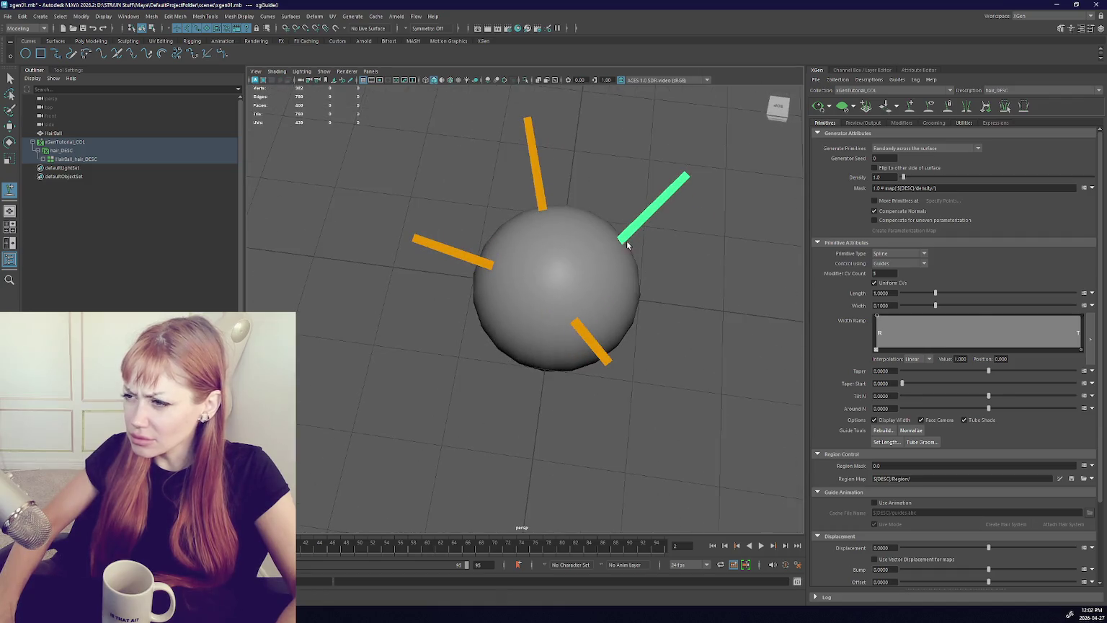
{"action": "left_click_drag", "start_coordinate": [624, 242], "coordinate": [634, 188], "text": "alt"}
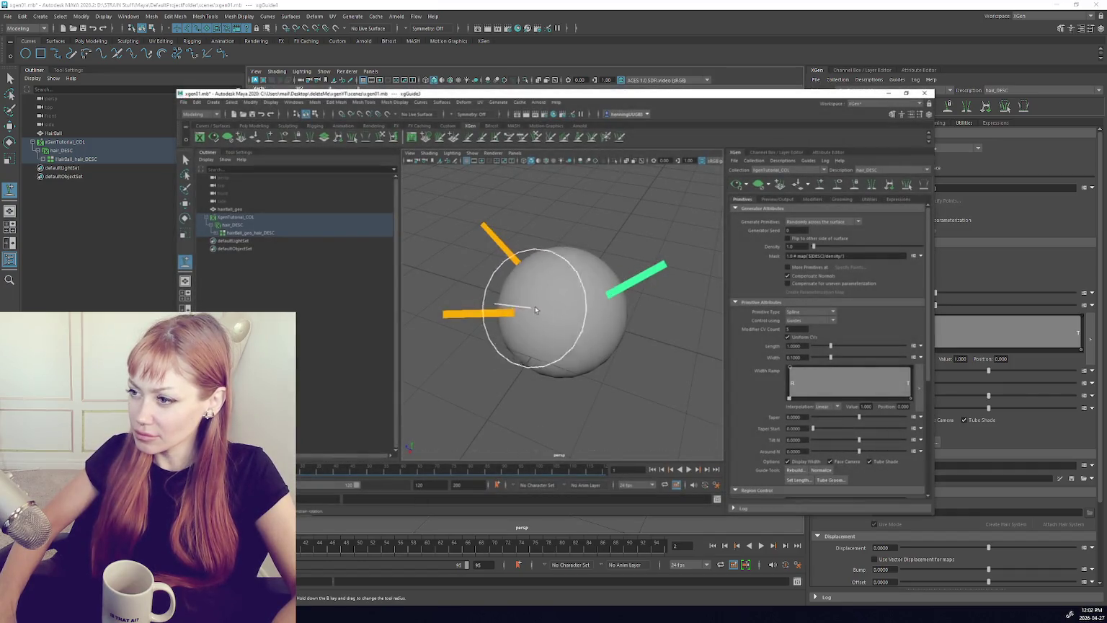
Preview the hair strands grown between the guides and orbit up to inspect them from above
{"action": "left_click", "coordinate": [734, 186]}
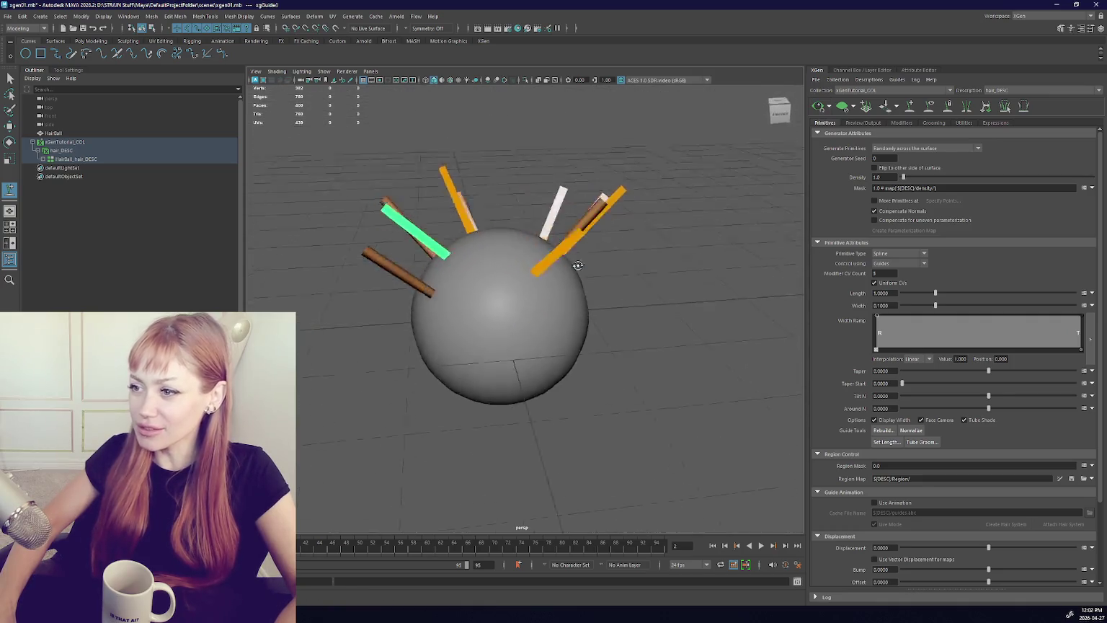
{"action": "mouse_move", "coordinate": [639, 324]}
{"action": "left_mouse_down", "text": "alt"}
{"action": "mouse_move", "coordinate": [737, 257]}
{"action": "mouse_move", "coordinate": [706, 313]}
{"action": "mouse_move", "coordinate": [638, 283]}
{"action": "left_mouse_up", "text": "alt"}
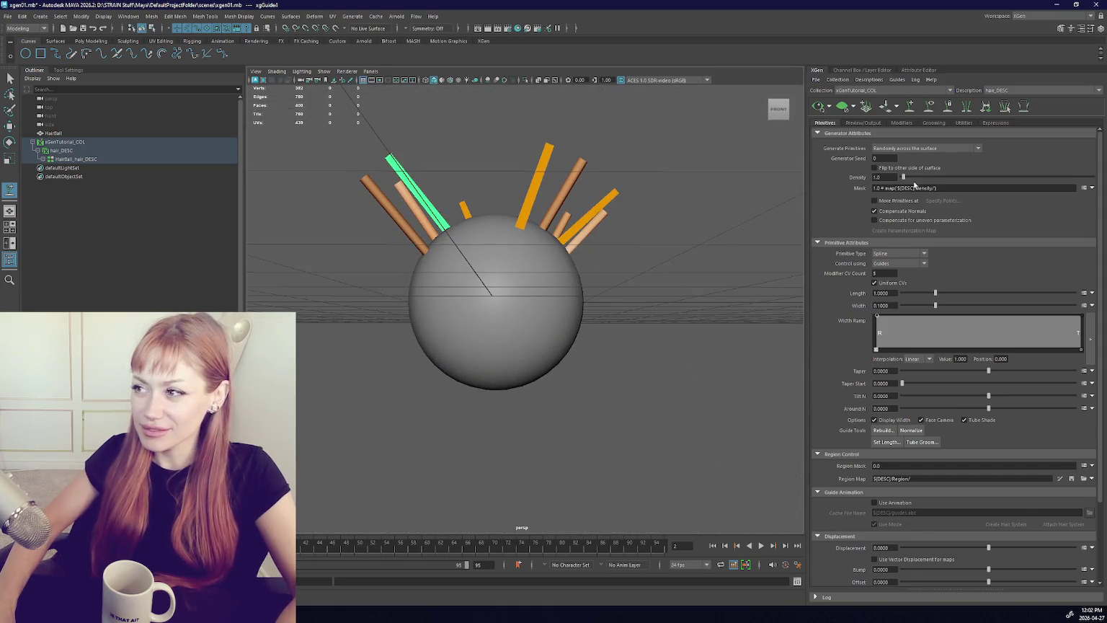
{"action": "left_click_drag", "start_coordinate": [792, 180], "coordinate": [737, 240], "text": "alt"}
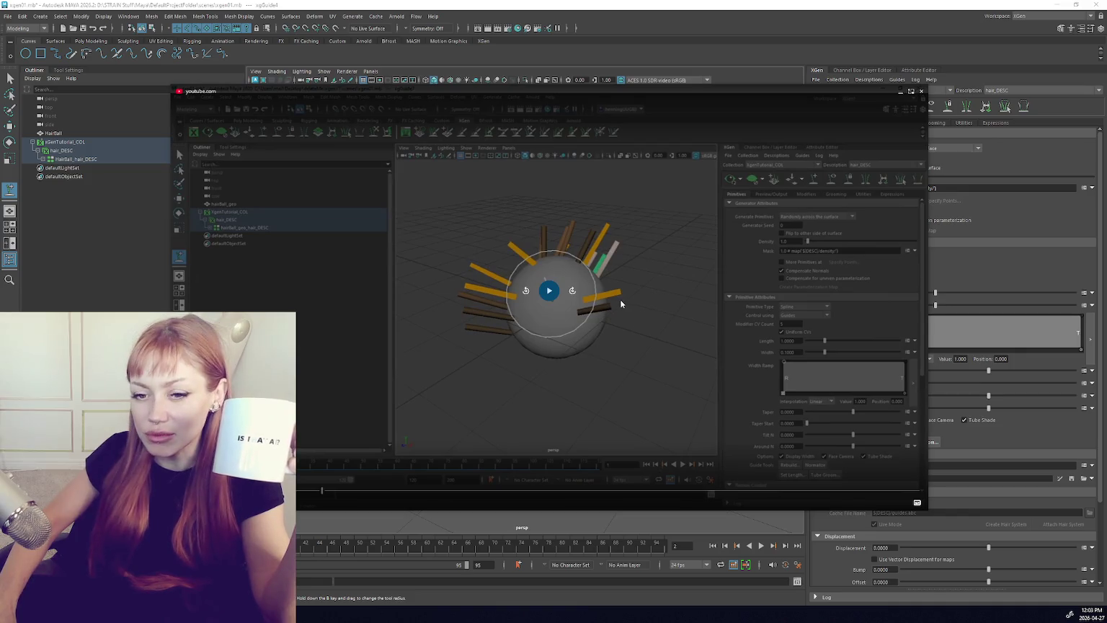
Resume the reference tutorial showing how its hairball guides are placed
{"action": "left_click", "coordinate": [550, 291]}
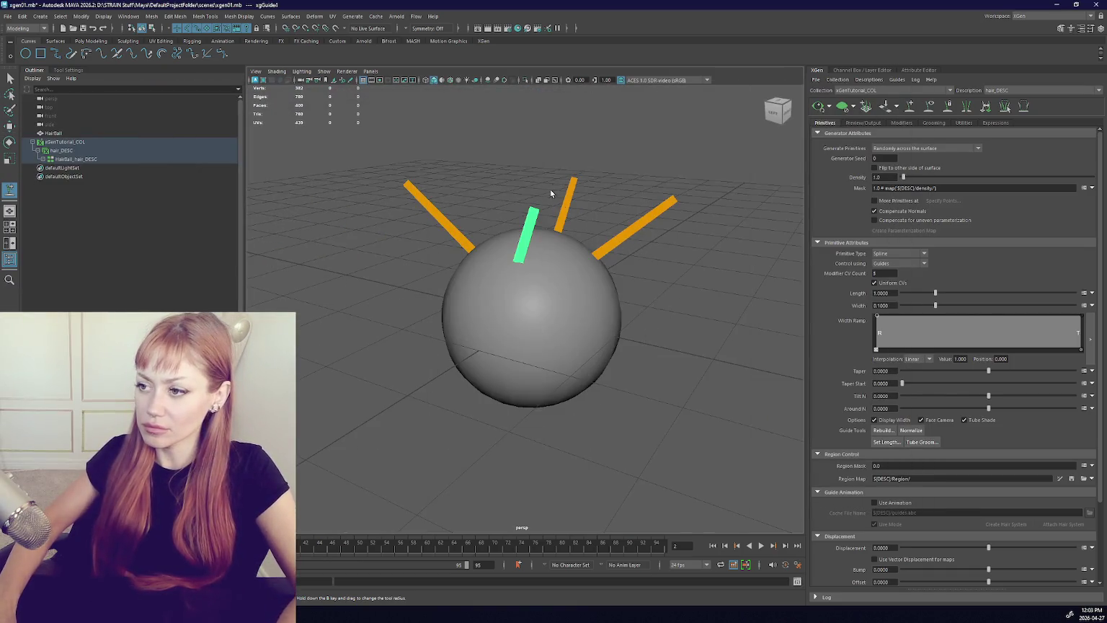
Select a few guides in the viewport, including xgGuide3, then clear the selection
{"action": "mouse_move", "coordinate": [589, 269]}
{"action": "left_mouse_down", "text": "alt"}
{"action": "mouse_move", "coordinate": [453, 307]}
{"action": "mouse_move", "coordinate": [555, 281]}
{"action": "mouse_move", "coordinate": [531, 271]}
{"action": "mouse_move", "coordinate": [504, 281]}
{"action": "mouse_move", "coordinate": [549, 262]}
{"action": "mouse_move", "coordinate": [475, 293]}
{"action": "mouse_move", "coordinate": [637, 271]}
{"action": "mouse_move", "coordinate": [526, 232]}
{"action": "left_mouse_up", "text": "alt"}
{"action": "left_click", "coordinate": [524, 236]}
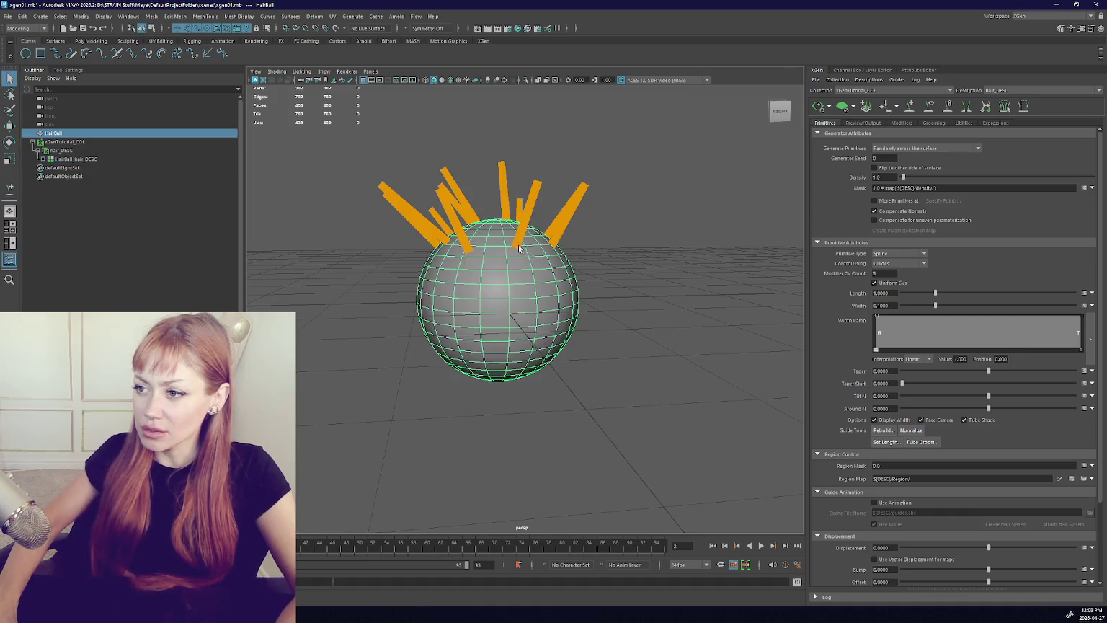
{"action": "left_click", "coordinate": [528, 216]}
{"action": "left_click", "coordinate": [561, 235]}
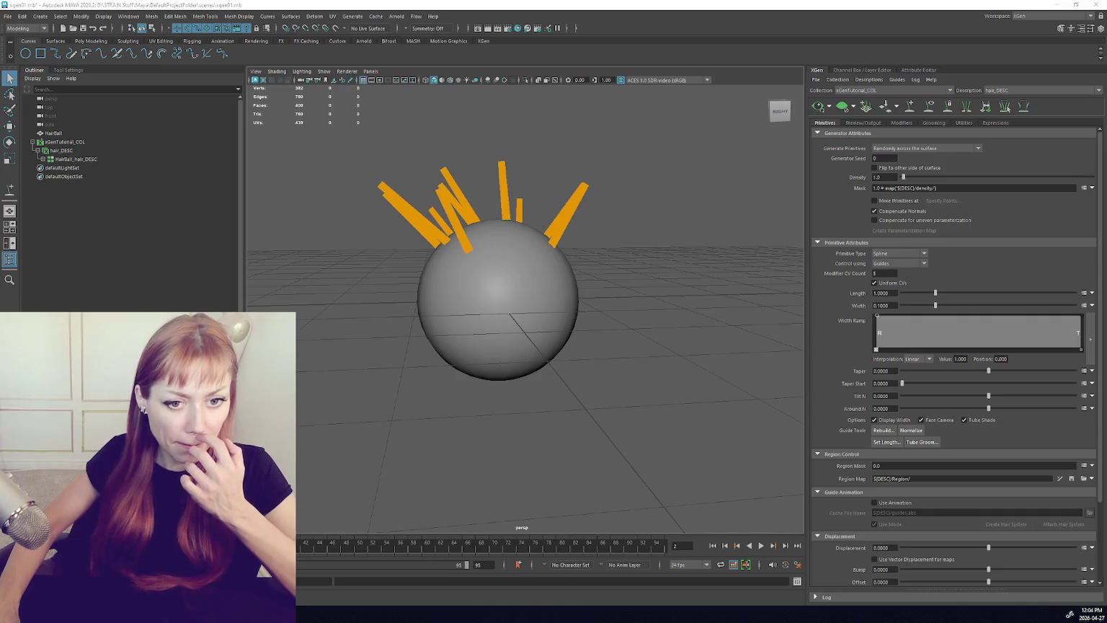
Expand HairBall_hair_DESC in the Outliner and step through guides xgGuide4 to xgGuide11
{"action": "left_click", "coordinate": [46, 158]}
{"action": "left_click", "coordinate": [70, 167]}
{"action": "left_click", "coordinate": [119, 185]}
{"action": "left_click", "coordinate": [115, 220]}
{"action": "left_click", "coordinate": [113, 237]}
{"action": "left_click", "coordinate": [113, 246]}
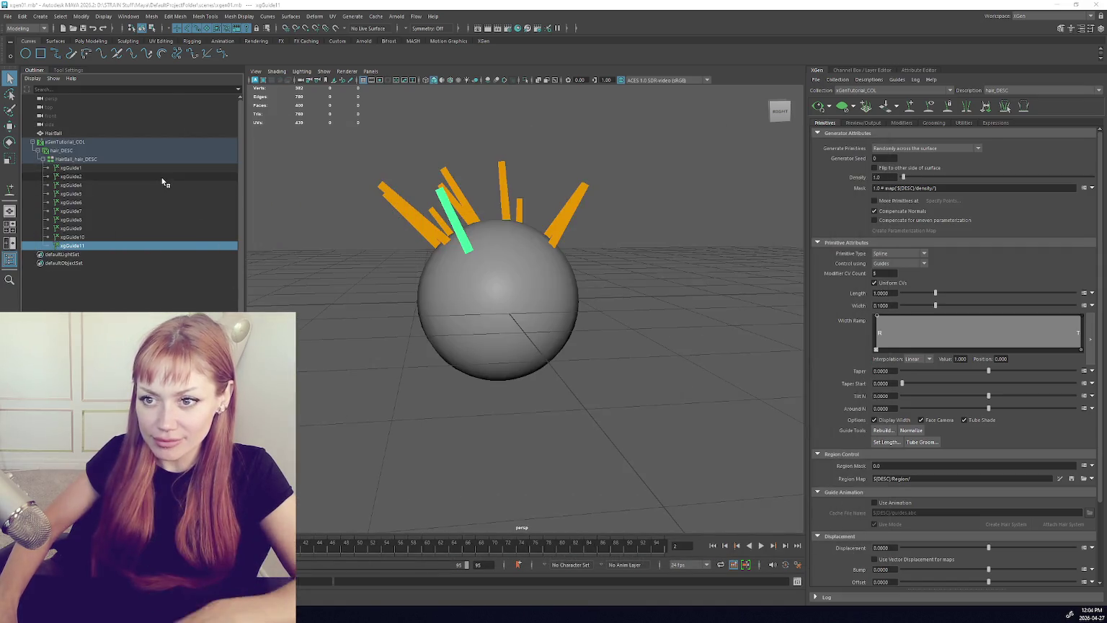
Shift-select every existing xgGuide in the Outliner and delete them, leaving the sphere bare
{"action": "left_click", "coordinate": [163, 178]}
{"action": "left_click", "coordinate": [153, 245], "text": "shift"}
{"action": "key", "text": "Delete"}
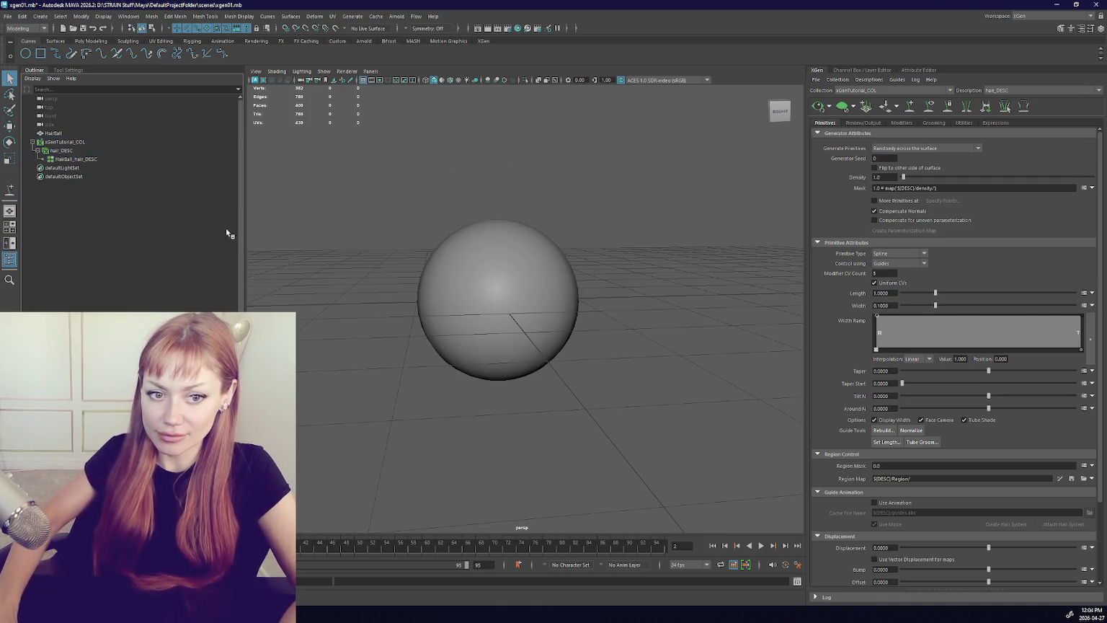
{"action": "left_click_drag", "start_coordinate": [432, 245], "coordinate": [482, 292], "text": "alt"}
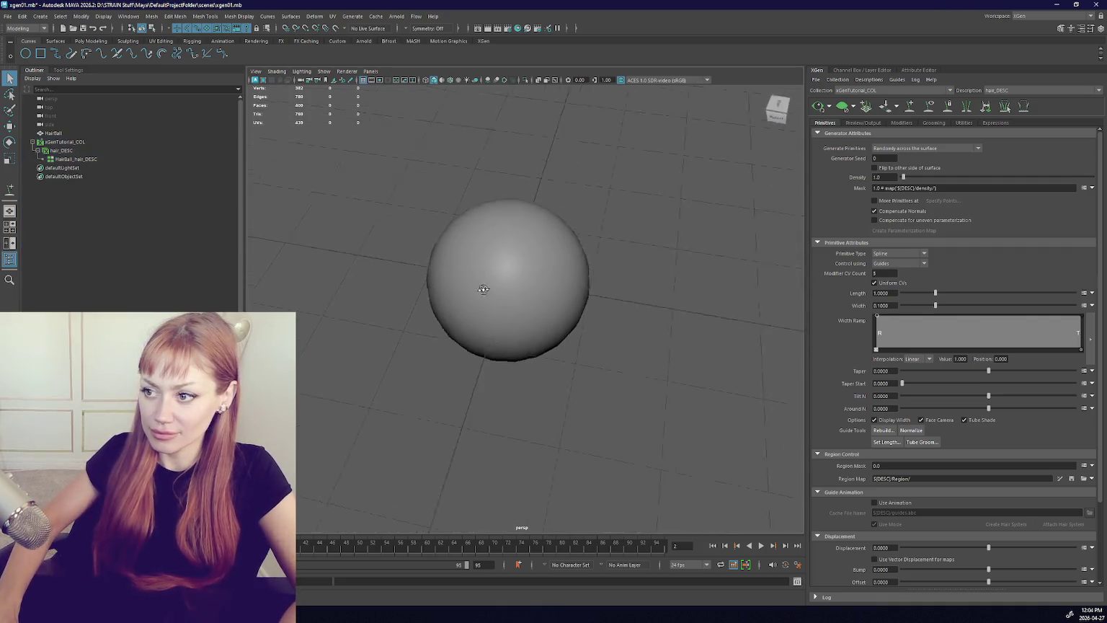
Place about six new guides around the sphere, undoing xgGuide16 and adding a replacement lower down
{"action": "left_click", "coordinate": [920, 109]}
{"action": "left_click_drag", "start_coordinate": [682, 209], "coordinate": [533, 213], "text": "alt"}
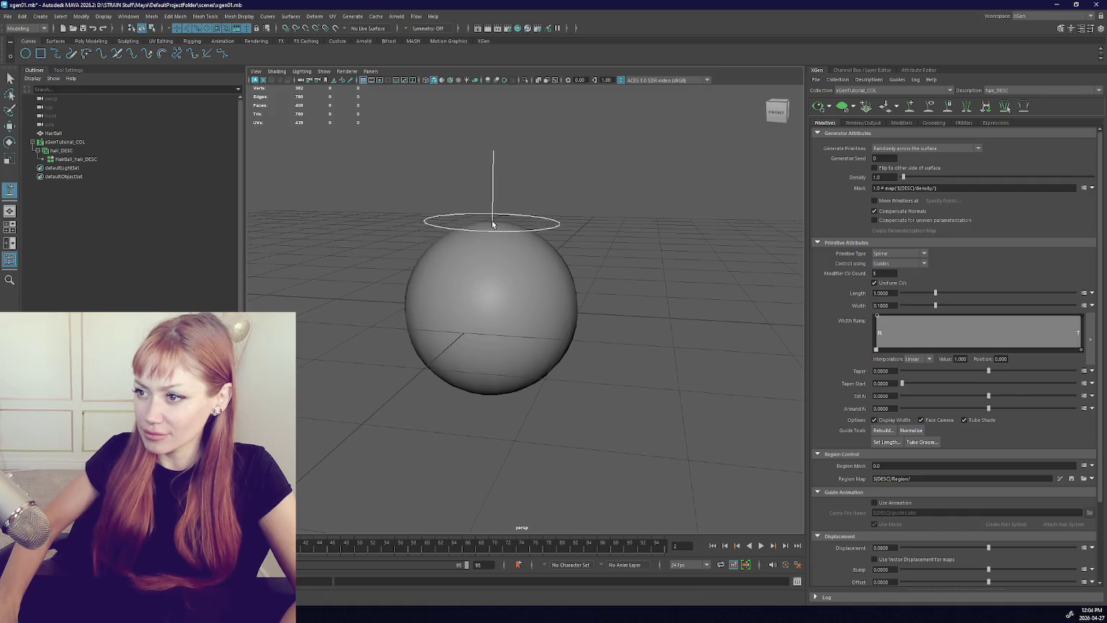
{"action": "left_click", "coordinate": [492, 224]}
{"action": "left_click", "coordinate": [435, 247]}
{"action": "mouse_move", "coordinate": [585, 276]}
{"action": "left_mouse_down", "text": "alt"}
{"action": "mouse_move", "coordinate": [570, 246]}
{"action": "mouse_move", "coordinate": [555, 261]}
{"action": "mouse_move", "coordinate": [501, 272]}
{"action": "mouse_move", "coordinate": [651, 340]}
{"action": "mouse_move", "coordinate": [573, 346]}
{"action": "left_mouse_up", "text": "alt"}
{"action": "left_click", "coordinate": [568, 249]}
{"action": "left_click", "coordinate": [541, 262]}
{"action": "left_click", "coordinate": [493, 274]}
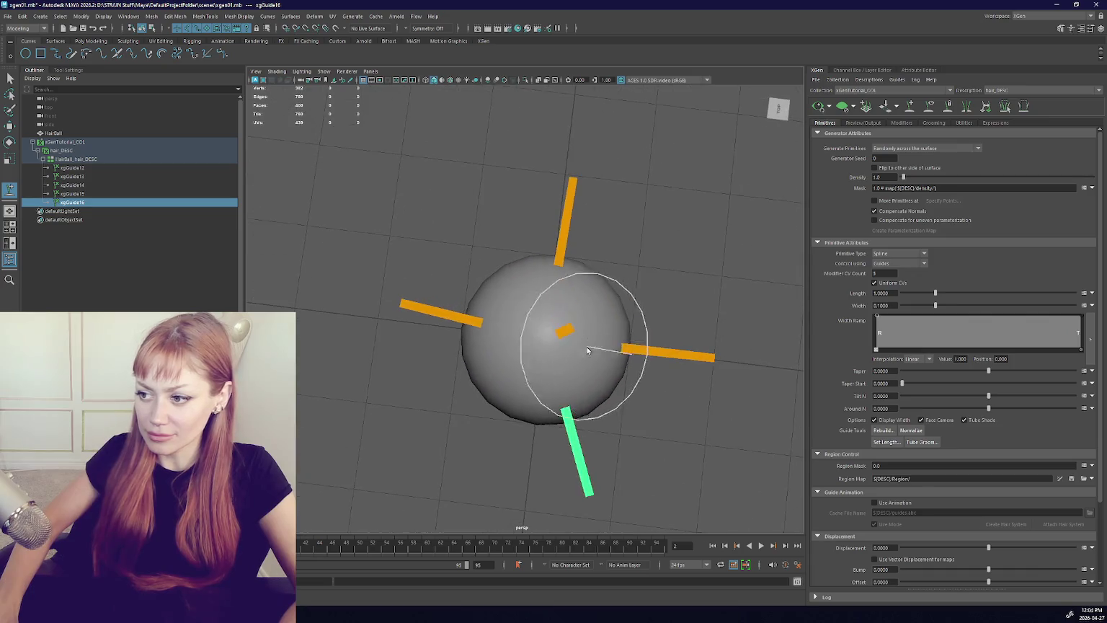
{"action": "key", "text": "ctrl+z"}
{"action": "left_click", "coordinate": [537, 404]}
{"action": "mouse_move", "coordinate": [537, 404]}
{"action": "left_mouse_down", "text": "alt"}
{"action": "mouse_move", "coordinate": [671, 254]}
{"action": "mouse_move", "coordinate": [637, 248]}
{"action": "left_mouse_up", "text": "alt"}
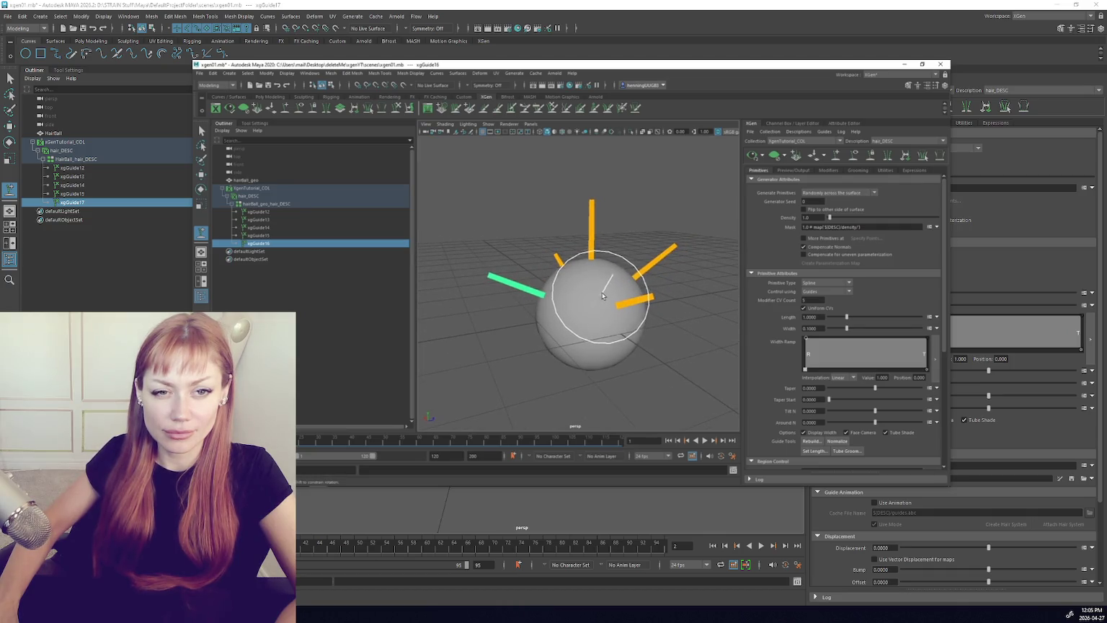
Toggle the hair preview, hide the guides, then regenerate the preview and orbit to inspect it
{"action": "left_click", "coordinate": [753, 156]}
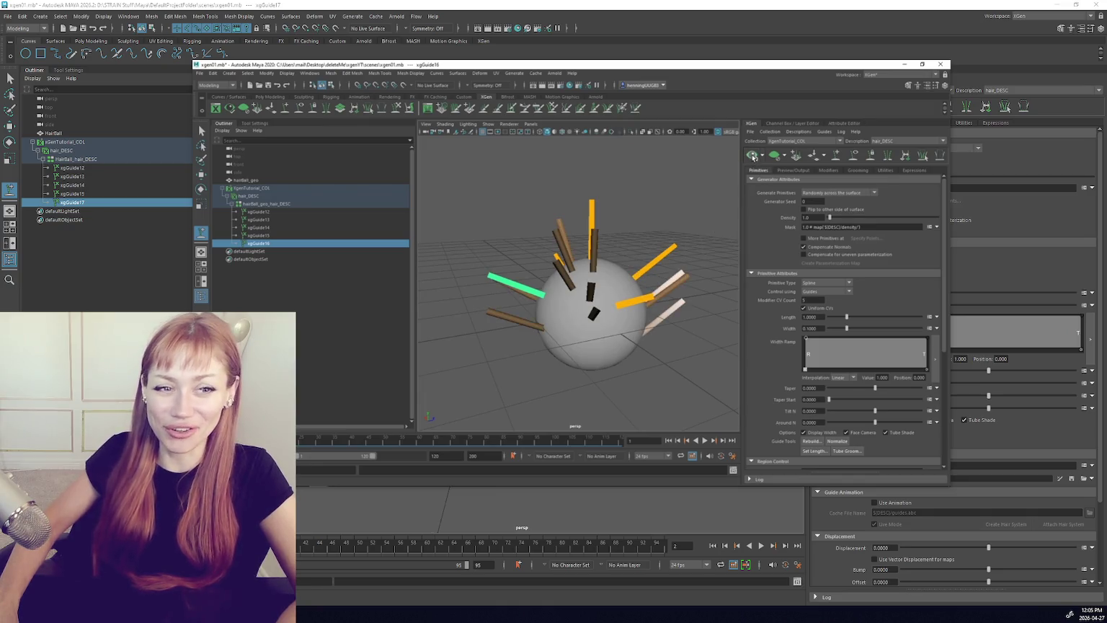
{"action": "left_click", "coordinate": [775, 157]}
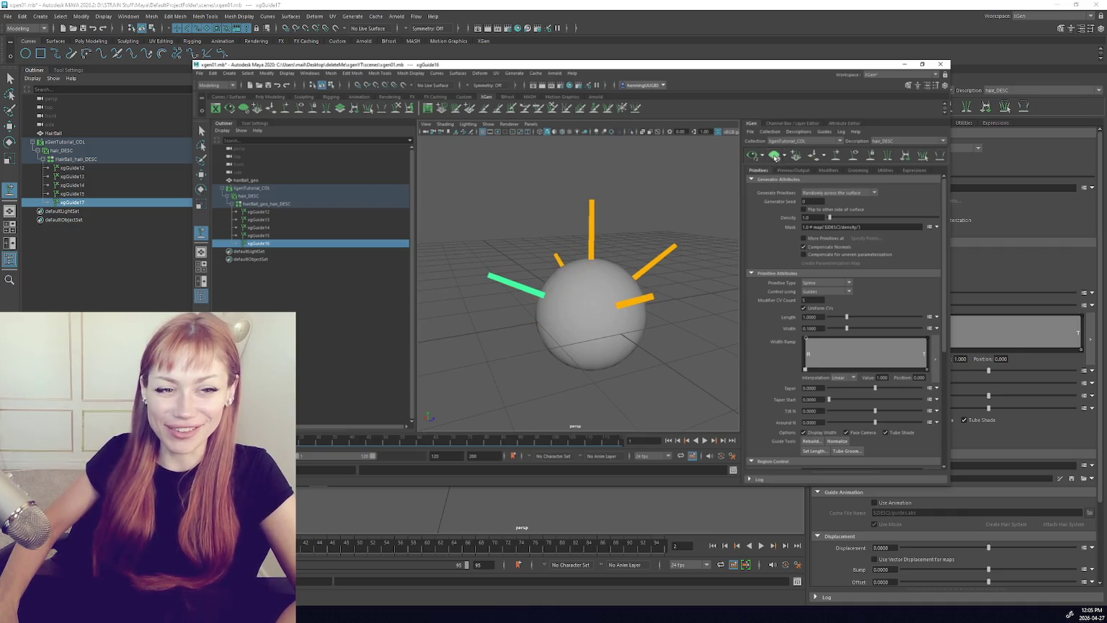
{"action": "left_click", "coordinate": [752, 157]}
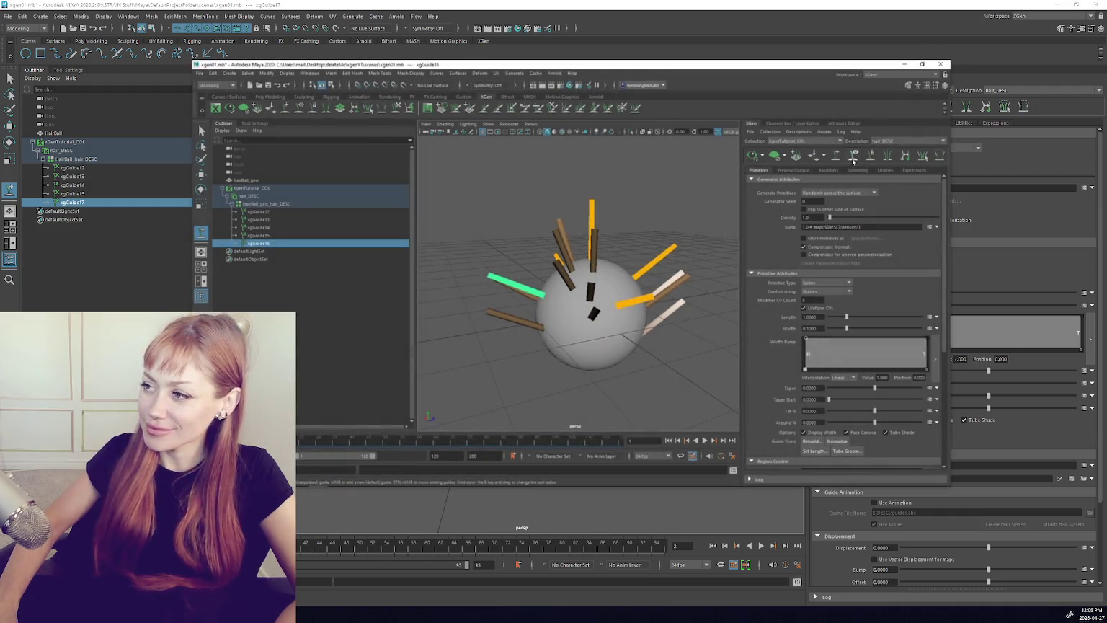
{"action": "left_click", "coordinate": [853, 157]}
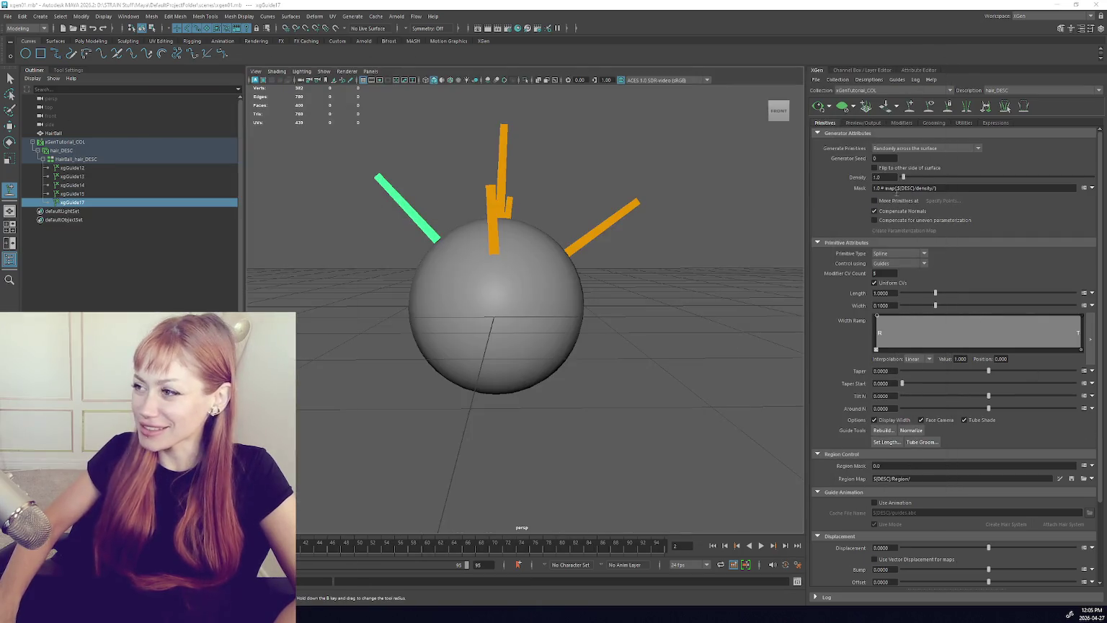
{"action": "left_click", "coordinate": [820, 108]}
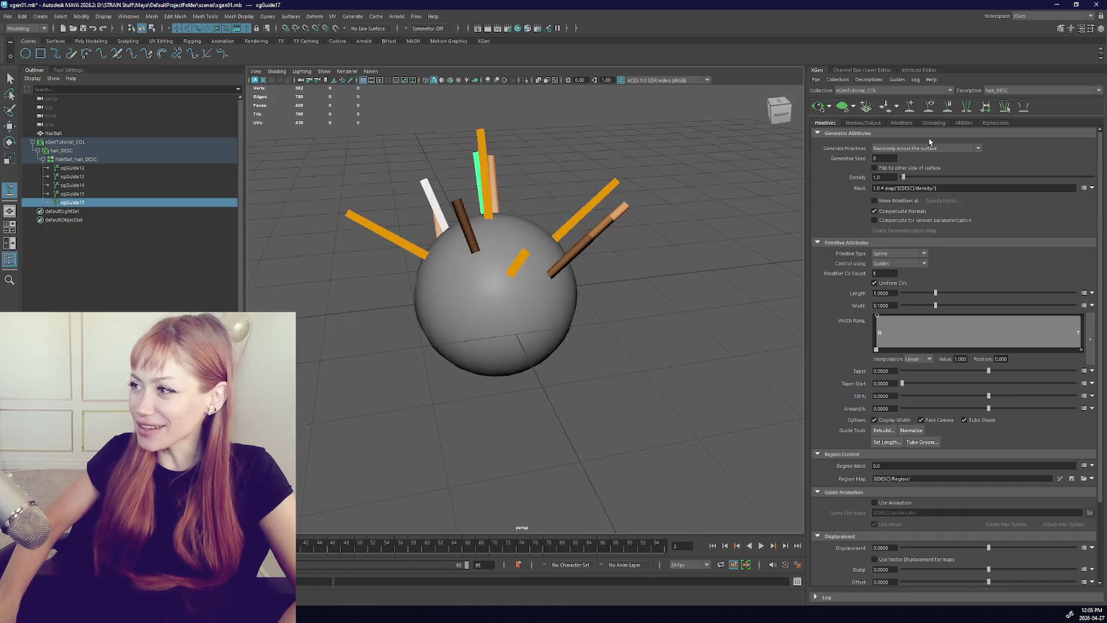
{"action": "mouse_move", "coordinate": [642, 289]}
{"action": "left_mouse_down", "text": "alt"}
{"action": "mouse_move", "coordinate": [241, 301]}
{"action": "mouse_move", "coordinate": [495, 296]}
{"action": "left_mouse_up", "text": "alt"}
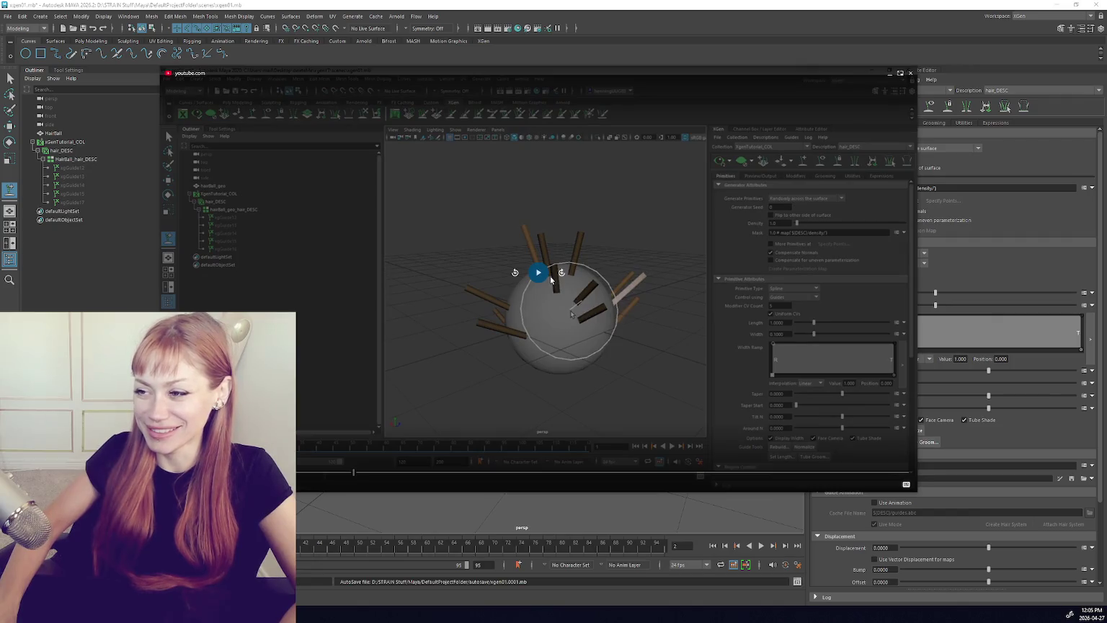
Play the reference video, try a guide and undo it, then re-show the hidden guides
{"action": "left_click", "coordinate": [539, 272]}
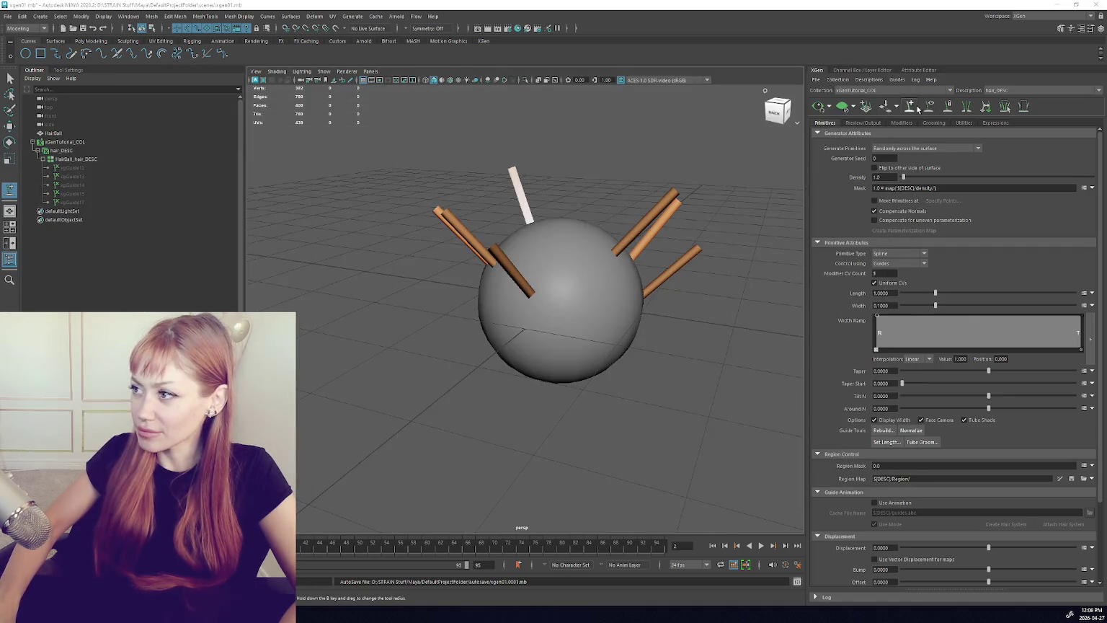
{"action": "left_click_drag", "start_coordinate": [701, 171], "coordinate": [876, 123], "text": "alt"}
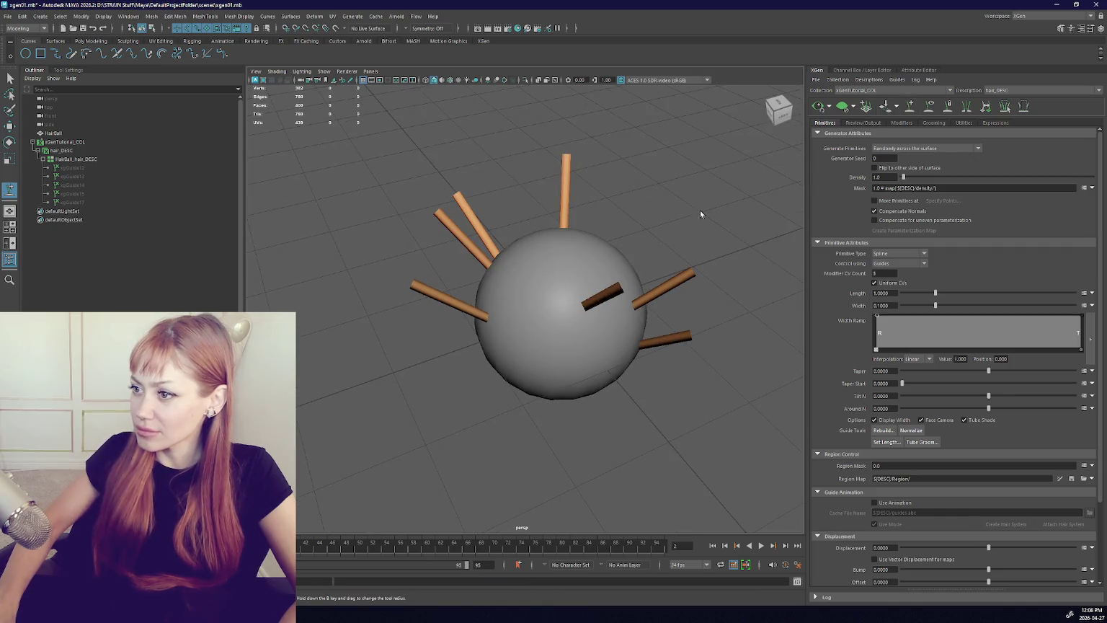
{"action": "left_click", "coordinate": [550, 255]}
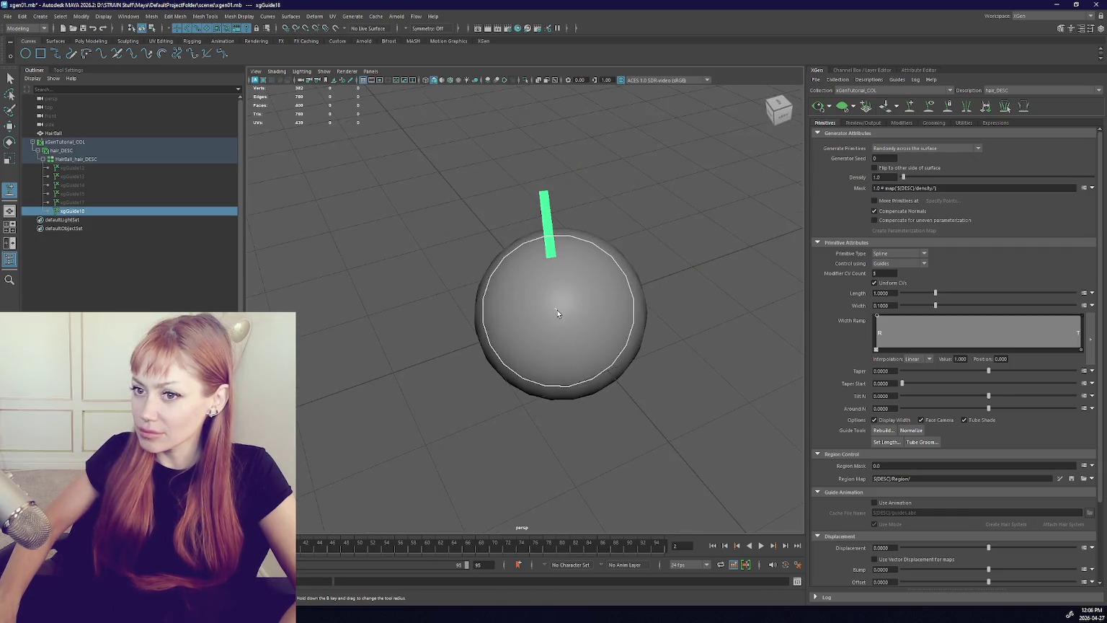
{"action": "key", "text": "ctrl+z"}
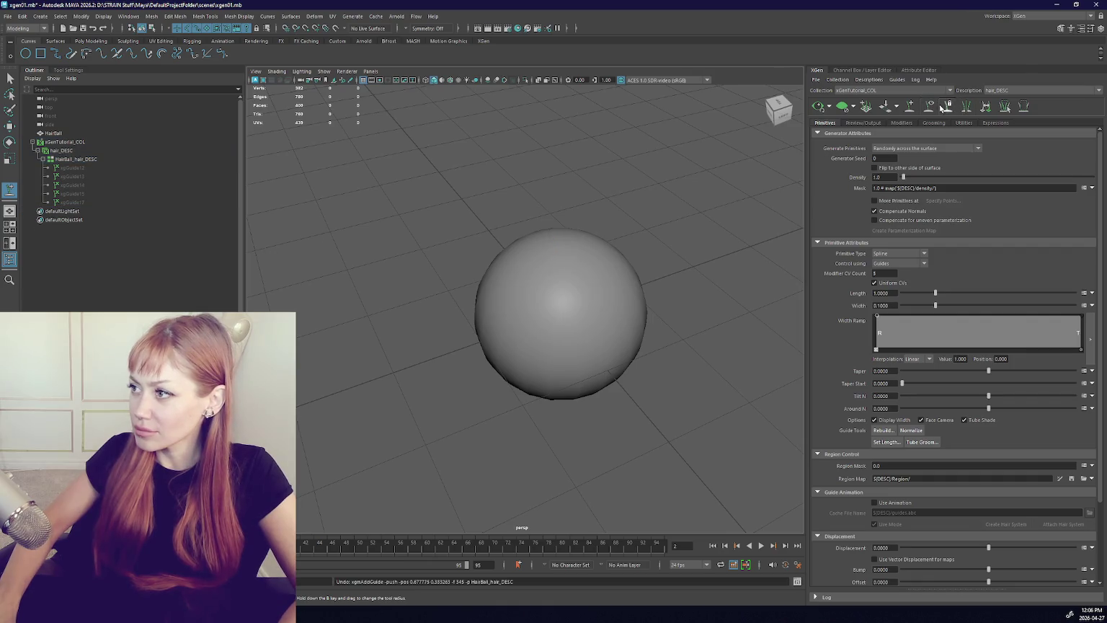
{"action": "left_click", "coordinate": [943, 107]}
Add about nine more guides over the sphere's upper half, undoing one misplaced guide
{"action": "left_click", "coordinate": [536, 275]}
{"action": "left_click", "coordinate": [539, 316]}
{"action": "mouse_move", "coordinate": [669, 308]}
{"action": "left_mouse_down", "text": "alt"}
{"action": "mouse_move", "coordinate": [594, 303]}
{"action": "mouse_move", "coordinate": [540, 276]}
{"action": "mouse_move", "coordinate": [576, 247]}
{"action": "mouse_move", "coordinate": [593, 286]}
{"action": "mouse_move", "coordinate": [575, 257]}
{"action": "mouse_move", "coordinate": [575, 273]}
{"action": "mouse_move", "coordinate": [684, 295]}
{"action": "left_mouse_up", "text": "alt"}
{"action": "key", "text": "ctrl+z"}
{"action": "left_click", "coordinate": [549, 284]}
{"action": "left_click", "coordinate": [576, 247]}
{"action": "left_click", "coordinate": [575, 258]}
{"action": "left_click", "coordinate": [523, 267]}
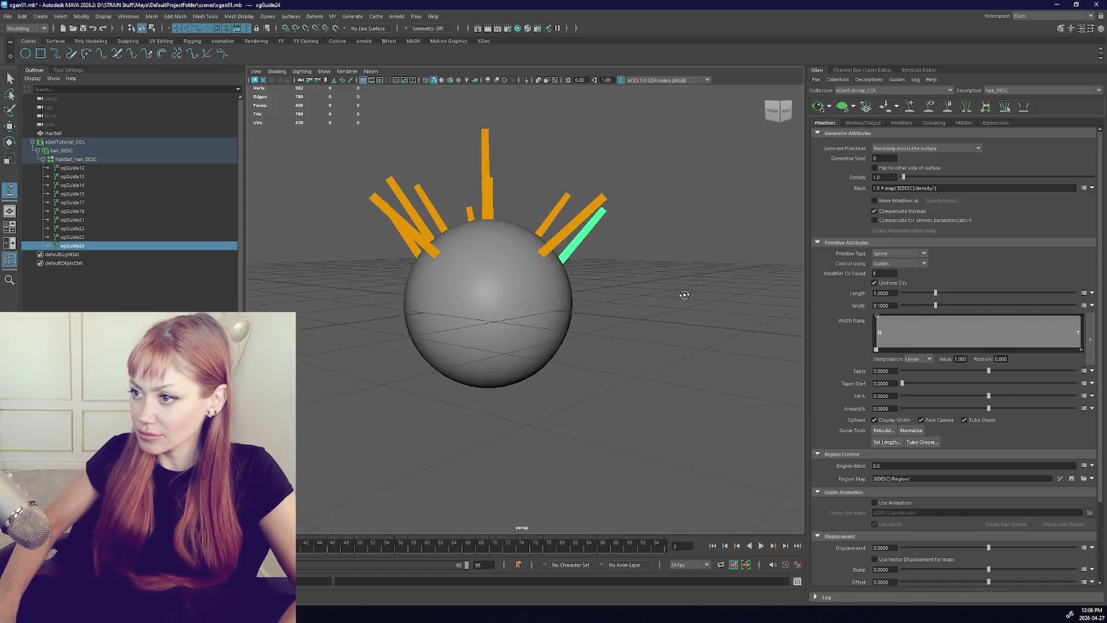
{"action": "left_click", "coordinate": [495, 264]}
{"action": "left_click_drag", "start_coordinate": [495, 264], "coordinate": [548, 334], "text": "alt"}
{"action": "left_click", "coordinate": [506, 283]}
{"action": "mouse_move", "coordinate": [507, 284]}
{"action": "left_mouse_down", "text": "alt"}
{"action": "mouse_move", "coordinate": [557, 346]}
{"action": "mouse_move", "coordinate": [628, 160]}
{"action": "left_mouse_up", "text": "alt"}
{"action": "left_click", "coordinate": [556, 346]}
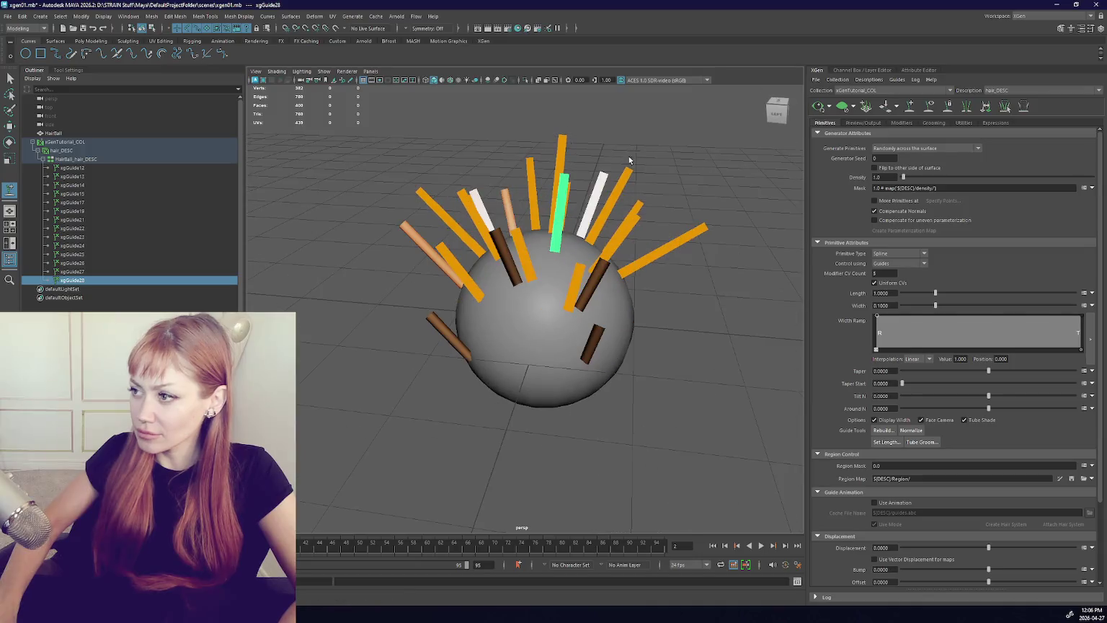
Toggle the guides' visibility and turn the hair preview off
{"action": "left_click", "coordinate": [947, 106]}
{"action": "left_click_drag", "start_coordinate": [706, 195], "coordinate": [660, 209], "text": "alt"}
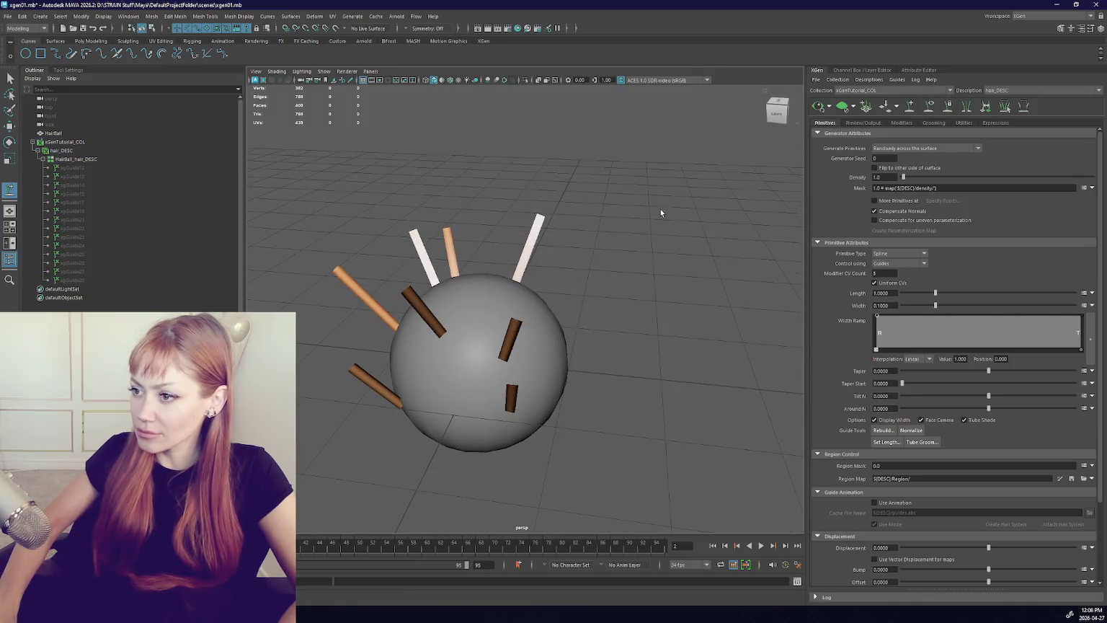
{"action": "left_click", "coordinate": [923, 106]}
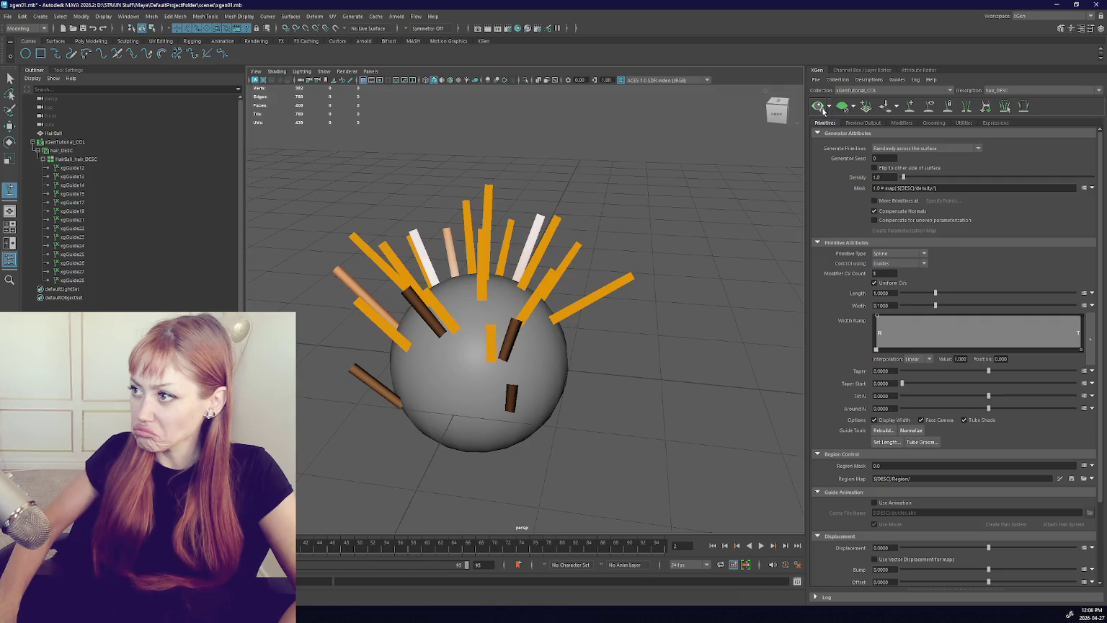
{"action": "left_click", "coordinate": [821, 109]}
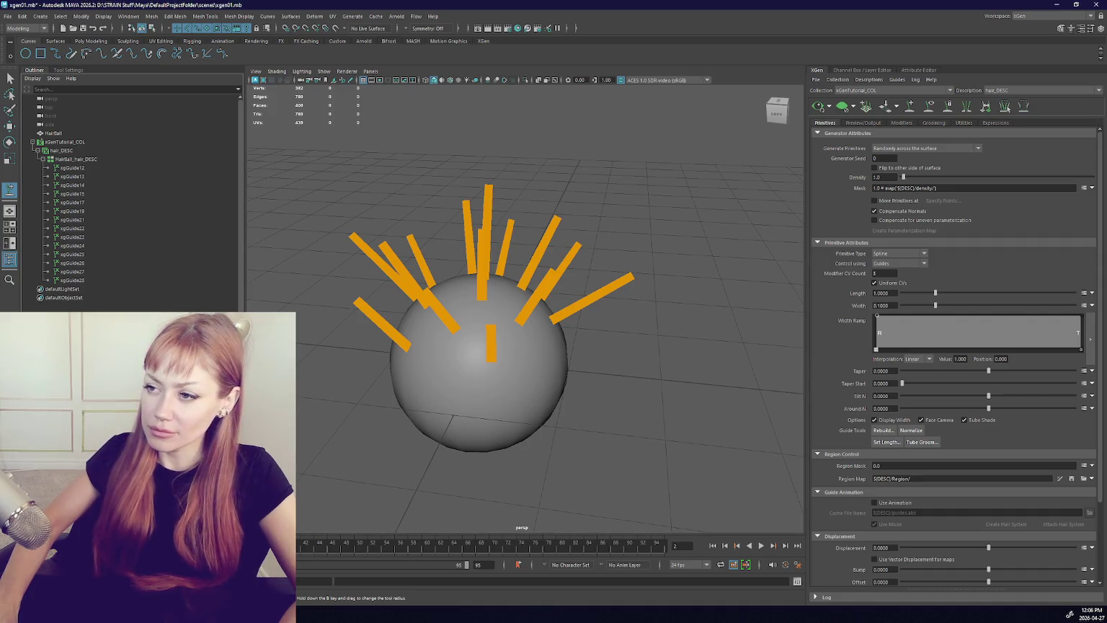
{"action": "left_click_drag", "start_coordinate": [519, 224], "coordinate": [473, 220], "text": "alt"}
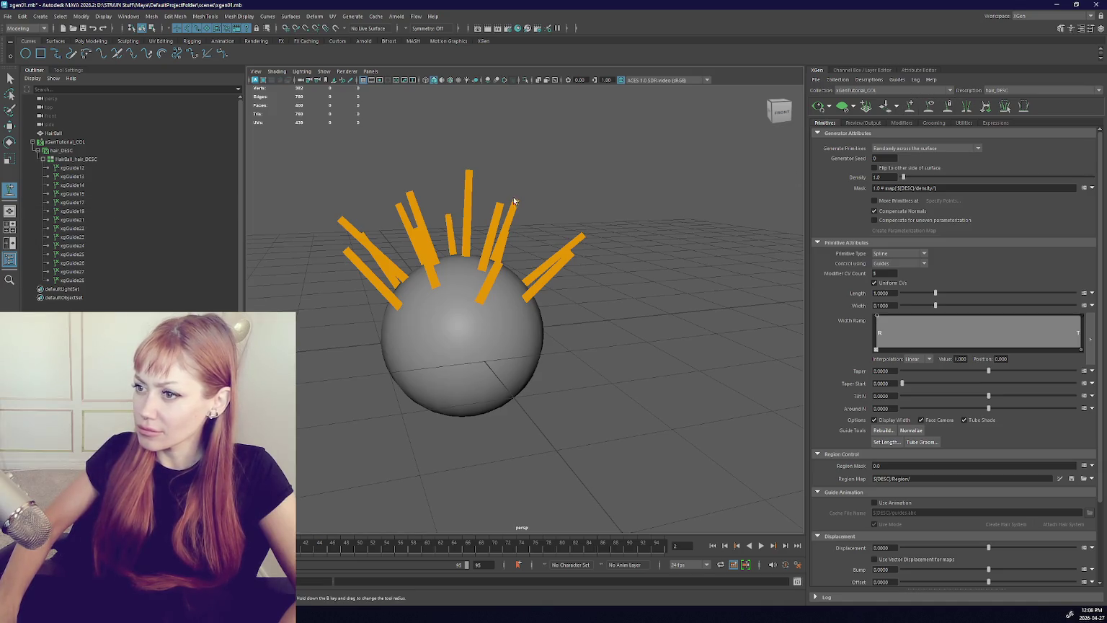
{"action": "scroll", "coordinate": [476, 229], "scroll_direction": "up", "scroll_amount": 2}
{"action": "scroll", "coordinate": [519, 235], "scroll_direction": "up", "scroll_amount": 3}
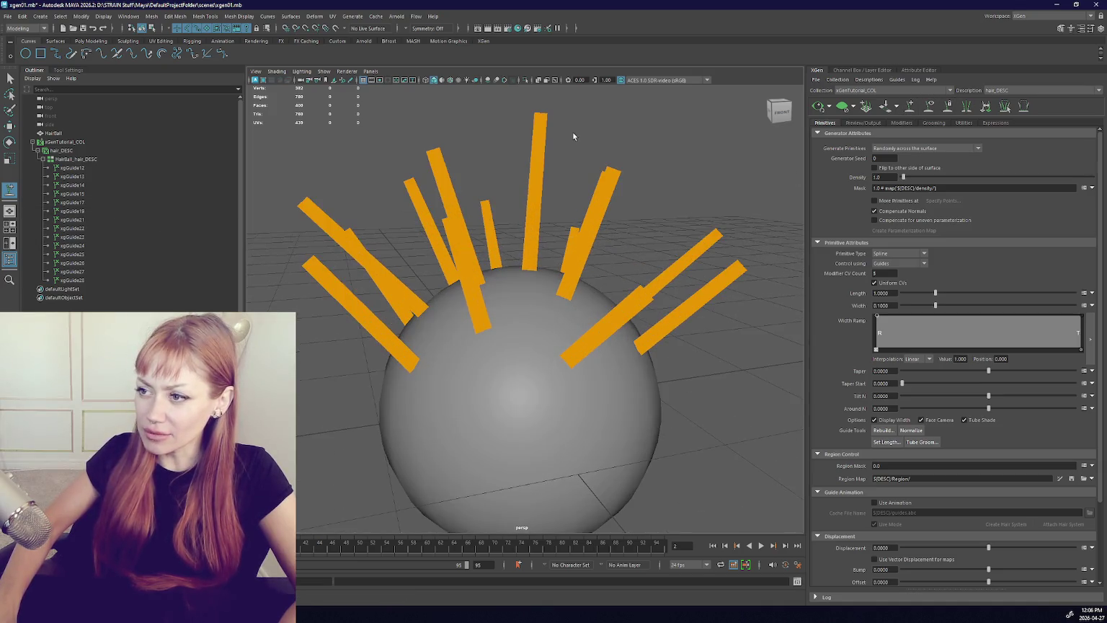
Select guides and the description in the Outliner, settle on xgGuide12, and undo two guide changes
{"action": "left_click", "coordinate": [130, 219]}
{"action": "left_click", "coordinate": [129, 186]}
{"action": "left_click", "coordinate": [132, 159]}
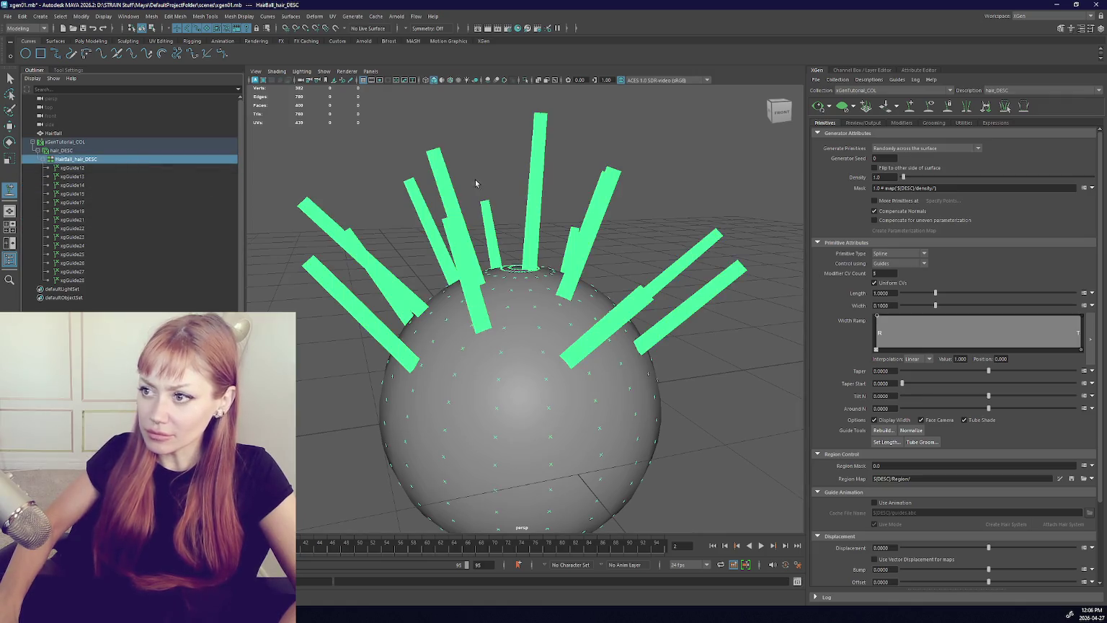
{"action": "left_click", "coordinate": [165, 168]}
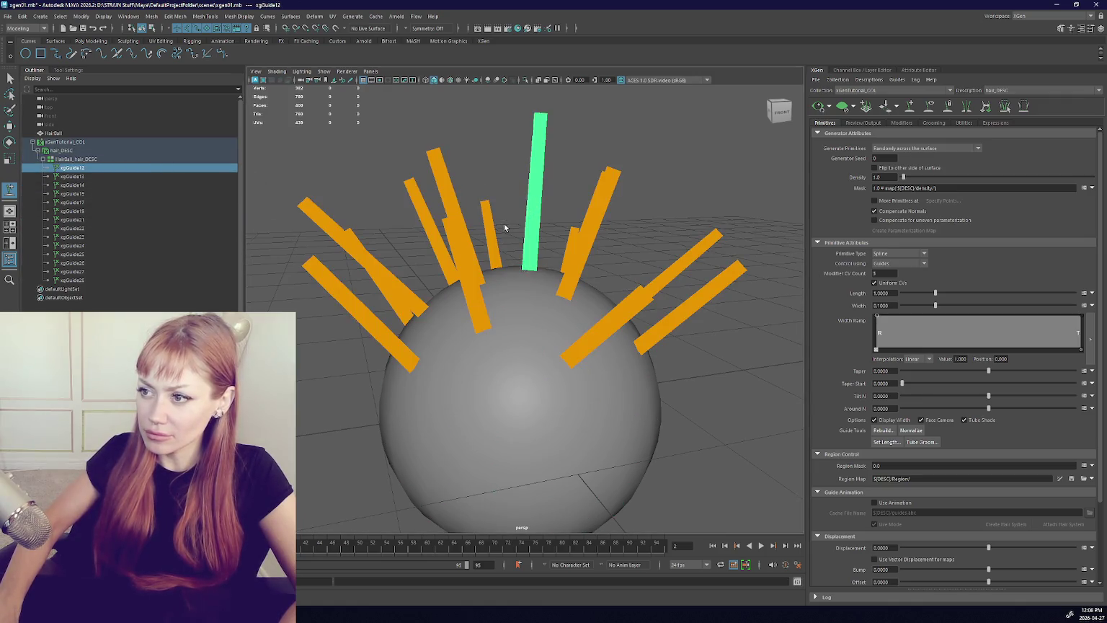
{"action": "left_click_drag", "start_coordinate": [504, 216], "coordinate": [539, 215], "text": "alt"}
{"action": "scroll", "coordinate": [539, 216], "scroll_direction": "down", "scroll_amount": 3}
{"action": "scroll", "coordinate": [539, 215], "scroll_direction": "up", "scroll_amount": 3}
{"action": "key", "text": "ctrl+z"}
{"action": "key", "text": "ctrl+z"}
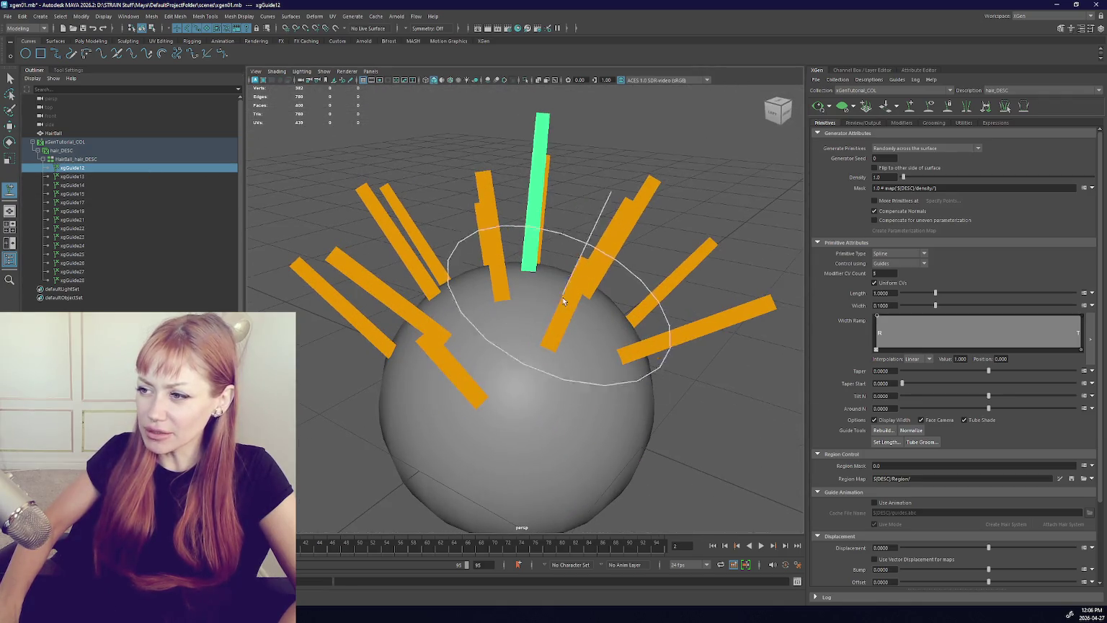
{"action": "key", "text": "ctrl+z"}
{"action": "key", "text": "ctrl+z"}
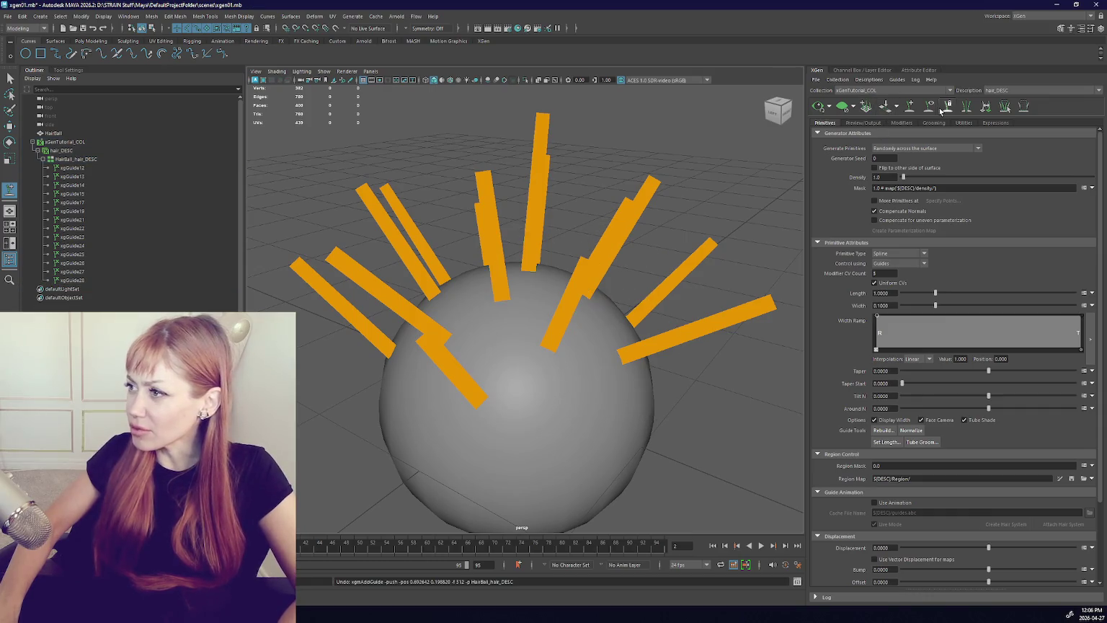
Select the tall guide xgGuide12, switch transform tools, level the view, then deselect it
{"action": "left_click", "coordinate": [627, 206]}
{"action": "mouse_move", "coordinate": [627, 206]}
{"action": "left_mouse_down", "text": "alt"}
{"action": "mouse_move", "coordinate": [577, 208]}
{"action": "mouse_move", "coordinate": [600, 223]}
{"action": "mouse_move", "coordinate": [583, 190]}
{"action": "left_mouse_up", "text": "alt"}
{"action": "key", "text": "e"}
{"action": "key", "text": "r"}
{"action": "scroll", "coordinate": [543, 140], "scroll_direction": "down", "scroll_amount": 3}
{"action": "left_click_drag", "start_coordinate": [544, 140], "coordinate": [455, 168], "text": "alt"}
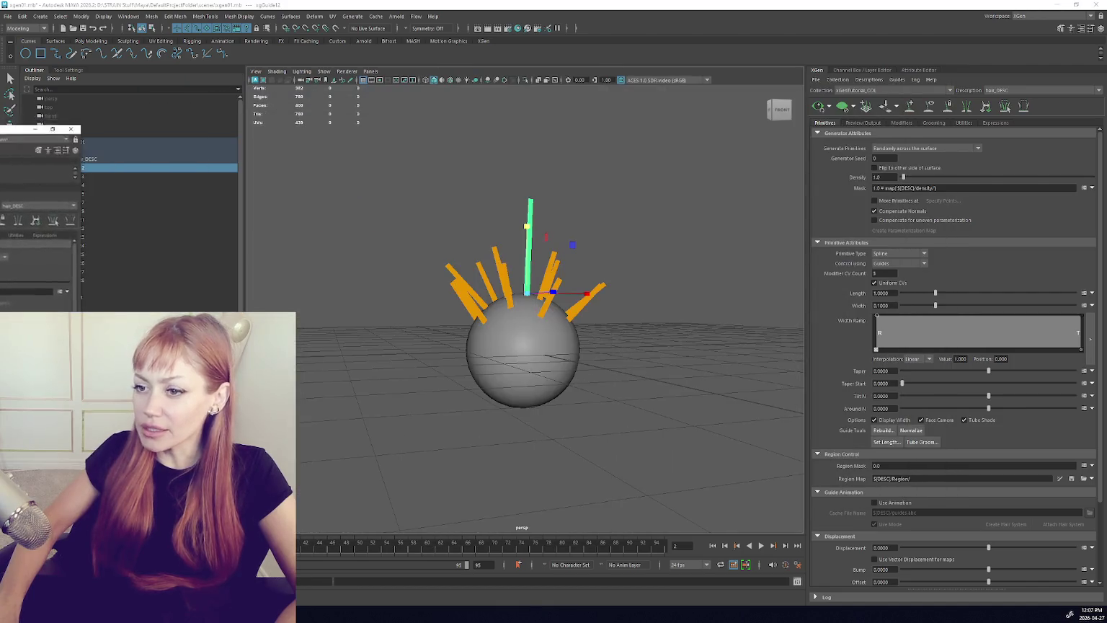
{"action": "left_click", "coordinate": [560, 141]}
{"action": "key", "text": "space"}
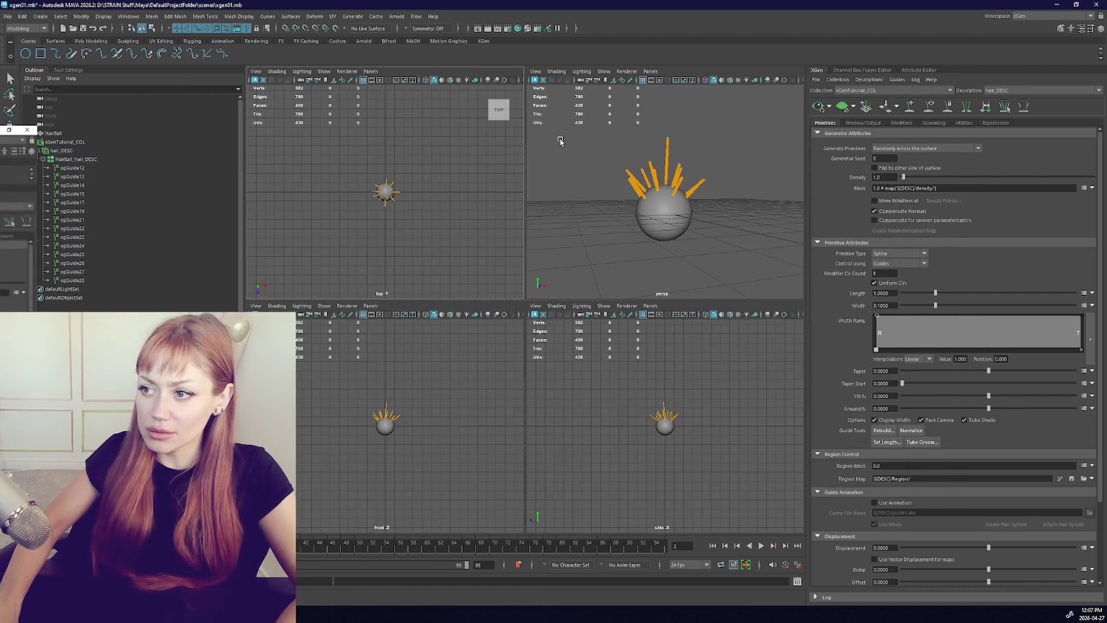
Return to the single perspective view, reselect xgGuide12 and switch to the Rotate tool (E)
{"action": "key", "text": "space"}
{"action": "left_click", "coordinate": [531, 242]}
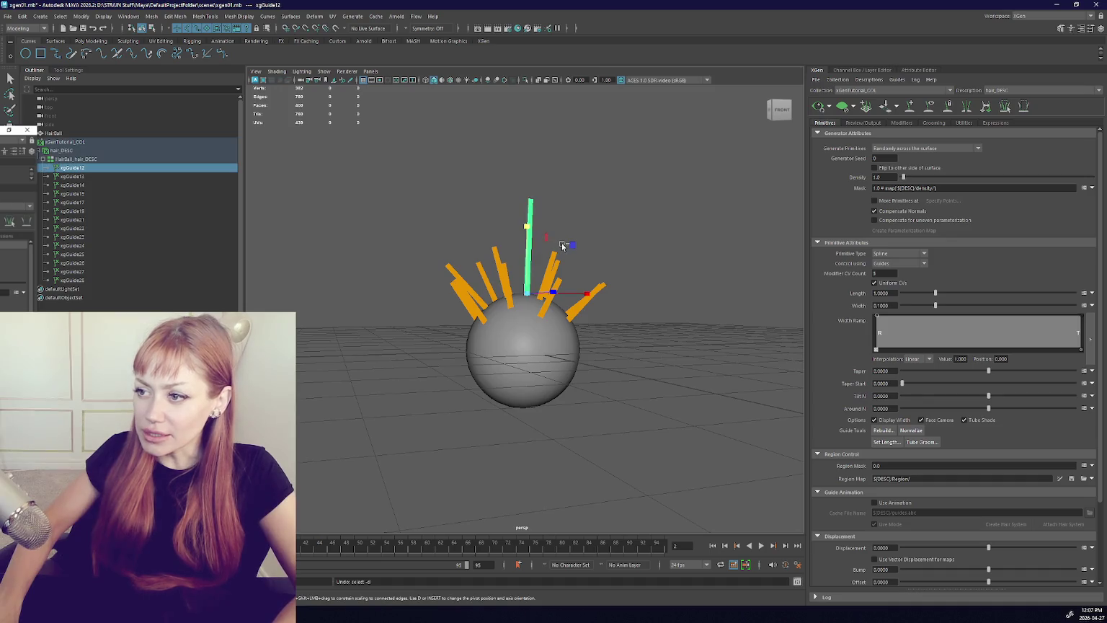
{"action": "left_click", "coordinate": [544, 297]}
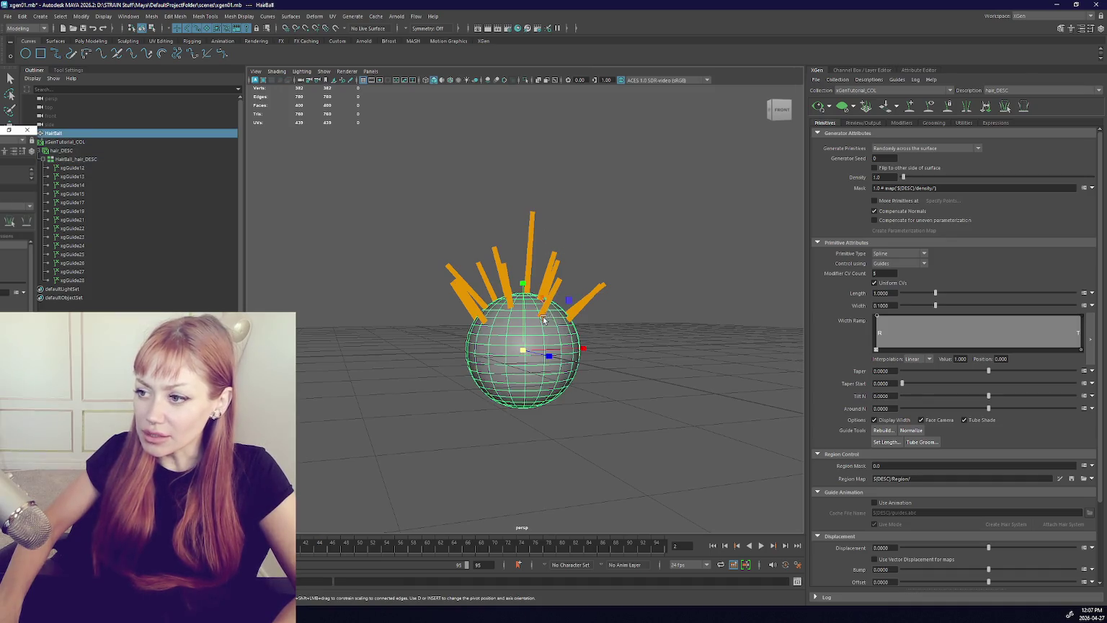
{"action": "left_click", "coordinate": [524, 249]}
{"action": "key", "text": "e"}
{"action": "left_click_drag", "start_coordinate": [598, 249], "coordinate": [543, 248], "text": "alt"}
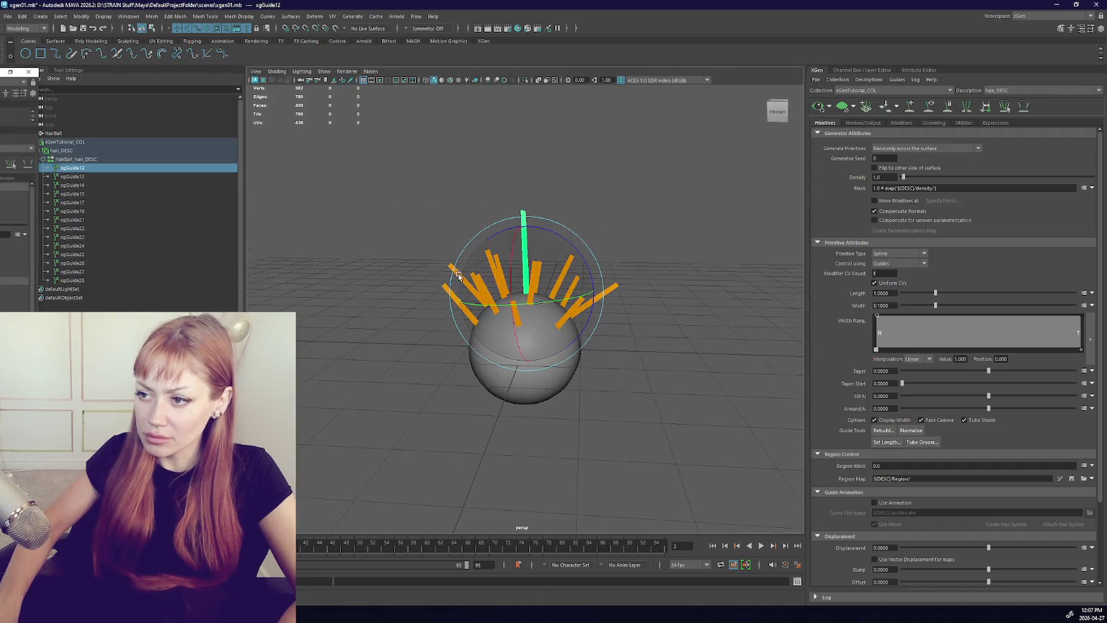
Pick guides near the top of the HairBall and repose one of them
{"action": "left_click", "coordinate": [451, 269]}
{"action": "left_click", "coordinate": [454, 272]}
{"action": "left_click", "coordinate": [496, 263]}
{"action": "left_click_drag", "start_coordinate": [495, 263], "coordinate": [520, 265], "text": "alt"}
{"action": "left_click", "coordinate": [504, 263]}
{"action": "left_click", "coordinate": [504, 263]}
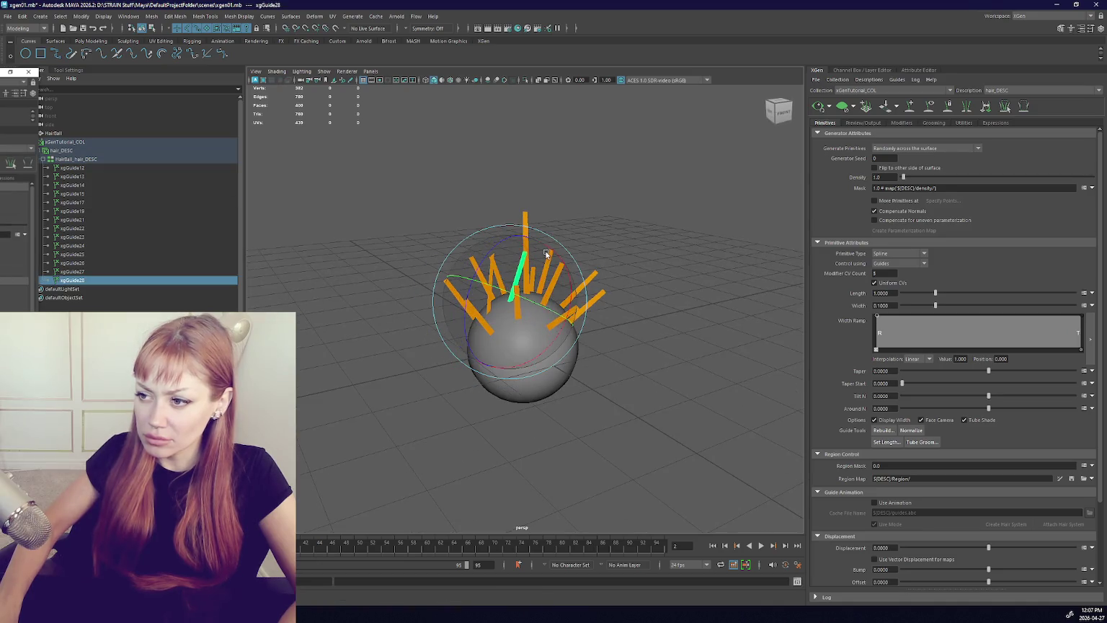
{"action": "left_click", "coordinate": [561, 301]}
Select the HairBall sphere and orbit around it to see the guides
{"action": "left_click", "coordinate": [515, 311]}
{"action": "left_click", "coordinate": [527, 295]}
{"action": "left_click", "coordinate": [527, 295]}
{"action": "left_click_drag", "start_coordinate": [528, 295], "coordinate": [600, 274], "text": "alt"}
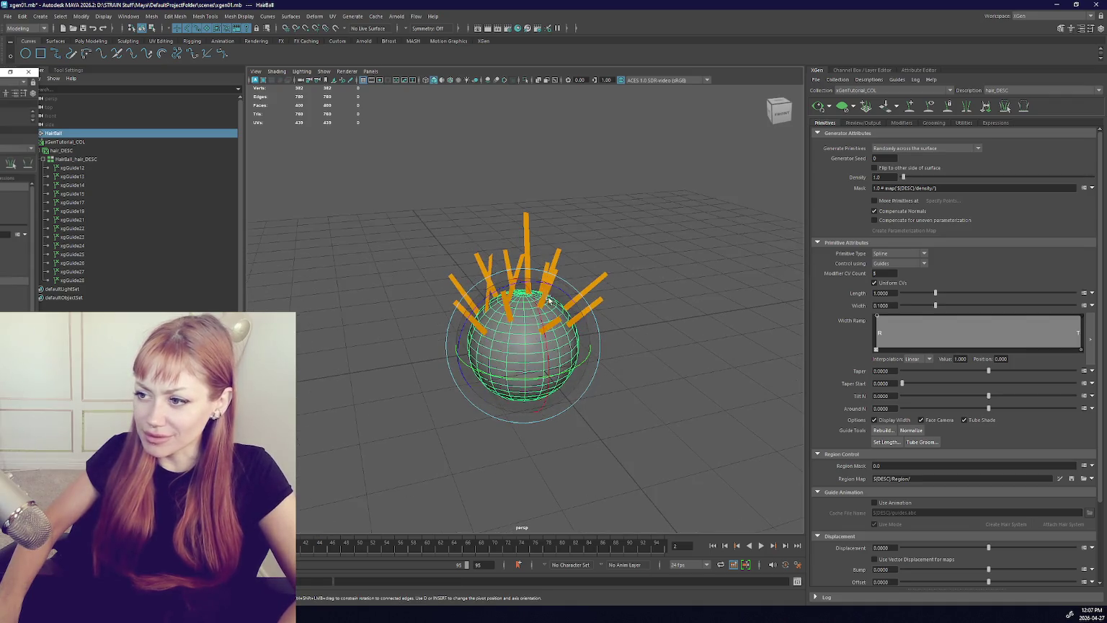
{"action": "left_click", "coordinate": [543, 233]}
{"action": "left_click", "coordinate": [504, 302]}
{"action": "mouse_move", "coordinate": [504, 303]}
{"action": "left_mouse_down", "text": "alt"}
{"action": "mouse_move", "coordinate": [490, 260]}
{"action": "mouse_move", "coordinate": [548, 245]}
{"action": "left_mouse_up", "text": "alt"}
Rotate guides xgGuide21 and xgGuide26 to new tilts
{"action": "left_click", "coordinate": [489, 258]}
{"action": "left_click", "coordinate": [647, 278]}
{"action": "left_click", "coordinate": [528, 263]}
{"action": "left_click", "coordinate": [648, 216]}
{"action": "left_click", "coordinate": [526, 346]}
{"action": "left_click_drag", "start_coordinate": [526, 346], "coordinate": [603, 214], "text": "alt"}
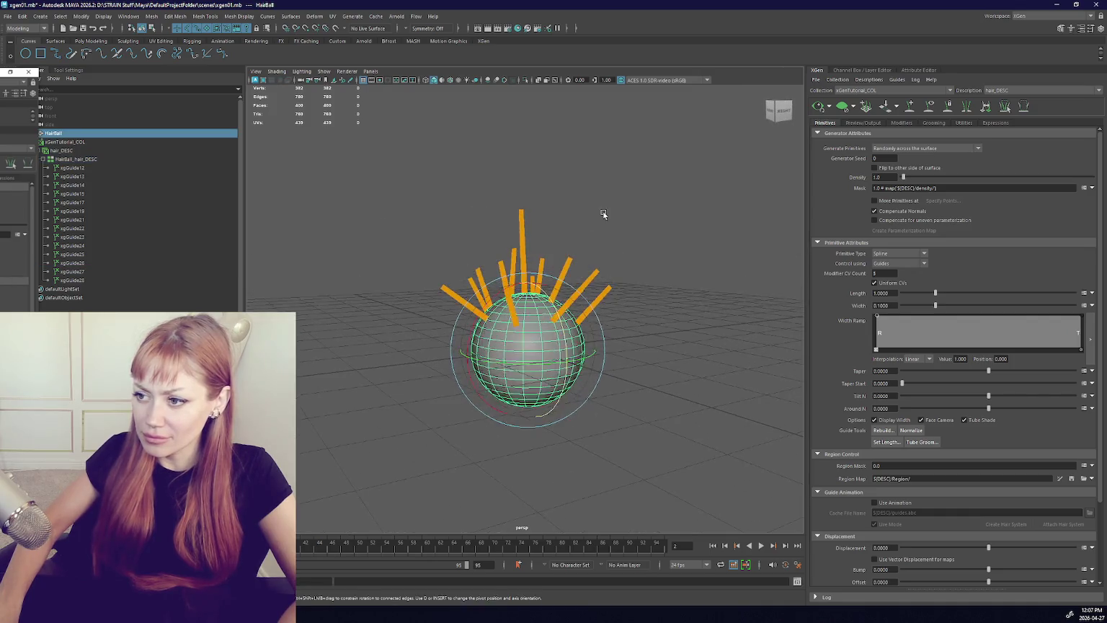
{"action": "left_click", "coordinate": [603, 214]}
Tilt guides xgGuide13, xgGuide25 and xgGuide22 to varied angles
{"action": "left_click", "coordinate": [467, 292]}
{"action": "mouse_move", "coordinate": [467, 292]}
{"action": "left_mouse_down"}
{"action": "mouse_move", "coordinate": [504, 277]}
{"action": "mouse_move", "coordinate": [647, 304]}
{"action": "mouse_move", "coordinate": [531, 297]}
{"action": "mouse_move", "coordinate": [662, 304]}
{"action": "mouse_move", "coordinate": [451, 299]}
{"action": "mouse_move", "coordinate": [518, 285]}
{"action": "left_mouse_up"}
{"action": "left_click", "coordinate": [648, 303]}
{"action": "left_click", "coordinate": [606, 302]}
{"action": "left_click", "coordinate": [451, 298]}
{"action": "left_click", "coordinate": [459, 306]}
Undo an accidental rotation of the HairBall sphere to restore its orientation
{"action": "left_click_drag", "start_coordinate": [611, 297], "coordinate": [674, 249], "text": "alt"}
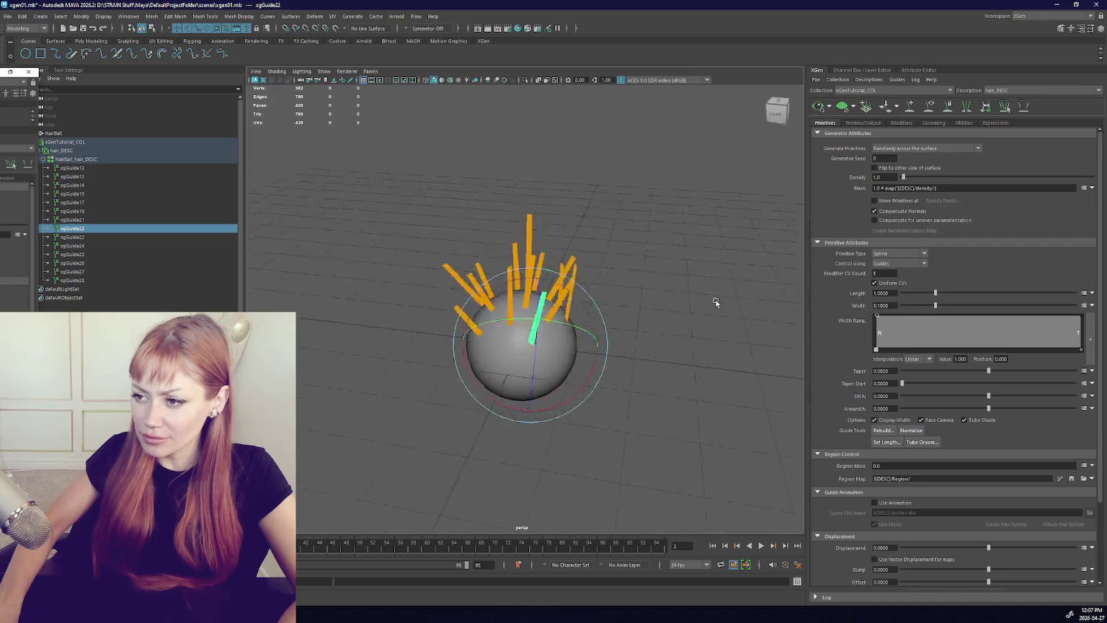
{"action": "left_click", "coordinate": [674, 250]}
{"action": "left_click", "coordinate": [567, 306]}
{"action": "left_click_drag", "start_coordinate": [567, 306], "coordinate": [519, 317]}
{"action": "key", "text": "ctrl+z"}
{"action": "key", "text": "ctrl+z"}
{"action": "key", "text": "ctrl+z"}
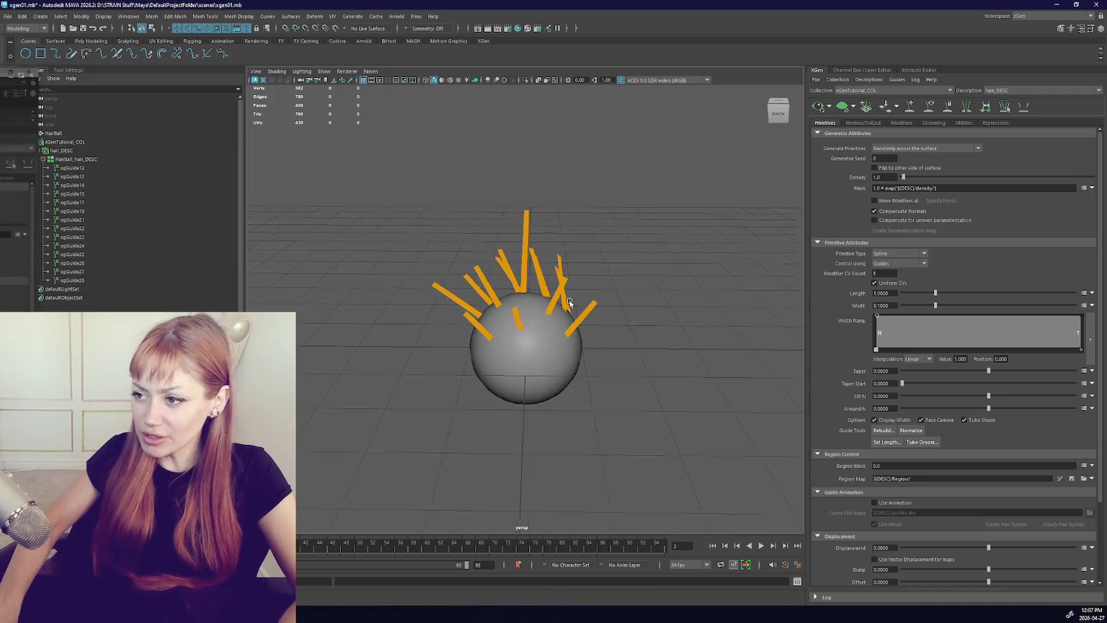
{"action": "left_click", "coordinate": [524, 317]}
{"action": "key", "text": "ctrl+z"}
{"action": "key", "text": "ctrl+z"}
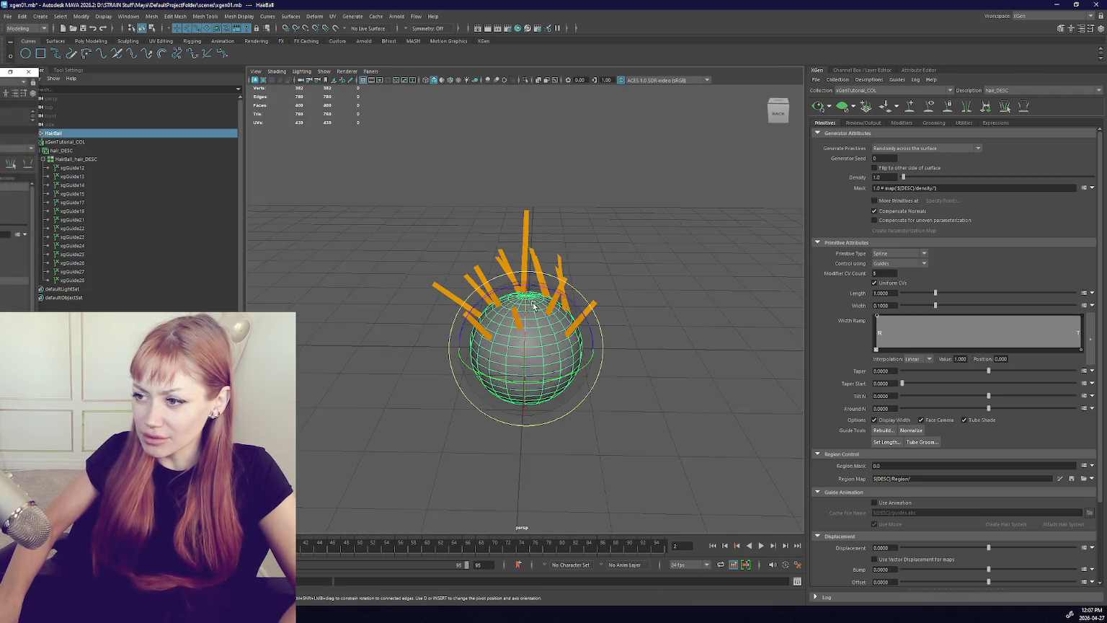
{"action": "key", "text": "ctrl+z"}
{"action": "key", "text": "ctrl+z"}
{"action": "left_click", "coordinate": [528, 292]}
{"action": "key", "text": "ctrl+z"}
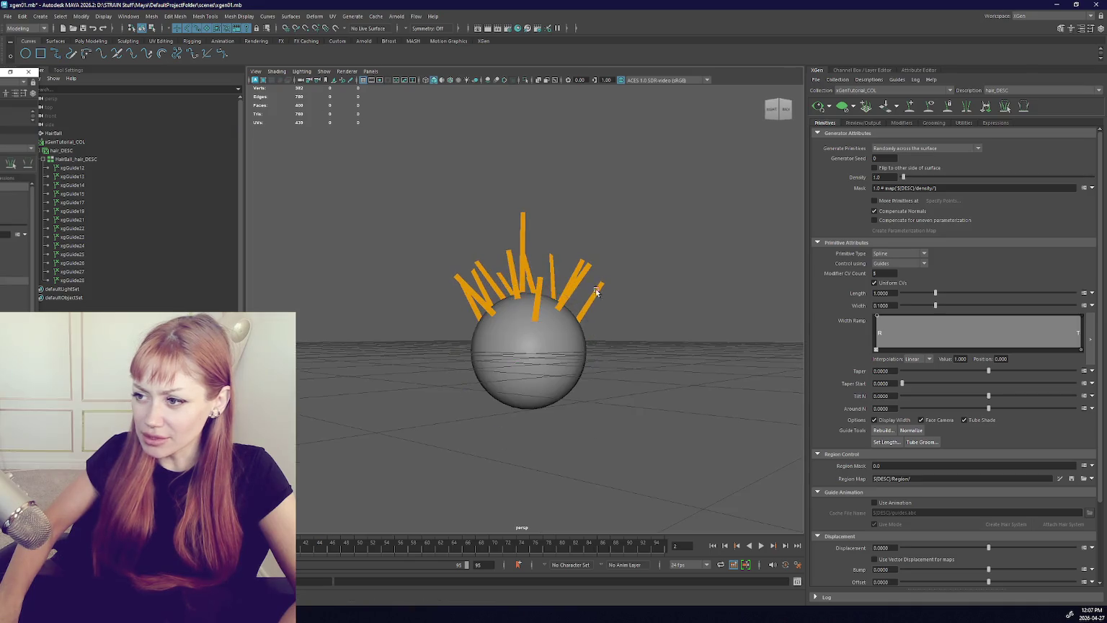
Lean xgGuide19 and the top guide left, and rotate xgGuide23 upright
{"action": "left_click", "coordinate": [564, 294]}
{"action": "mouse_move", "coordinate": [564, 294]}
{"action": "left_mouse_down", "text": "alt"}
{"action": "mouse_move", "coordinate": [518, 226]}
{"action": "mouse_move", "coordinate": [570, 241]}
{"action": "left_mouse_up", "text": "alt"}
{"action": "left_click", "coordinate": [518, 225]}
{"action": "left_click", "coordinate": [525, 228]}
{"action": "left_click", "coordinate": [588, 278]}
{"action": "left_click", "coordinate": [596, 291]}
{"action": "left_click_drag", "start_coordinate": [596, 292], "coordinate": [612, 252]}
{"action": "left_click", "coordinate": [612, 252]}
Tilt xgGuide14 further left and rotate xgGuide27 to a new angle
{"action": "left_click", "coordinate": [499, 288]}
{"action": "mouse_move", "coordinate": [524, 281]}
{"action": "left_mouse_down"}
{"action": "mouse_move", "coordinate": [620, 252]}
{"action": "mouse_move", "coordinate": [522, 249]}
{"action": "mouse_move", "coordinate": [667, 267]}
{"action": "left_mouse_up"}
{"action": "left_click", "coordinate": [667, 267]}
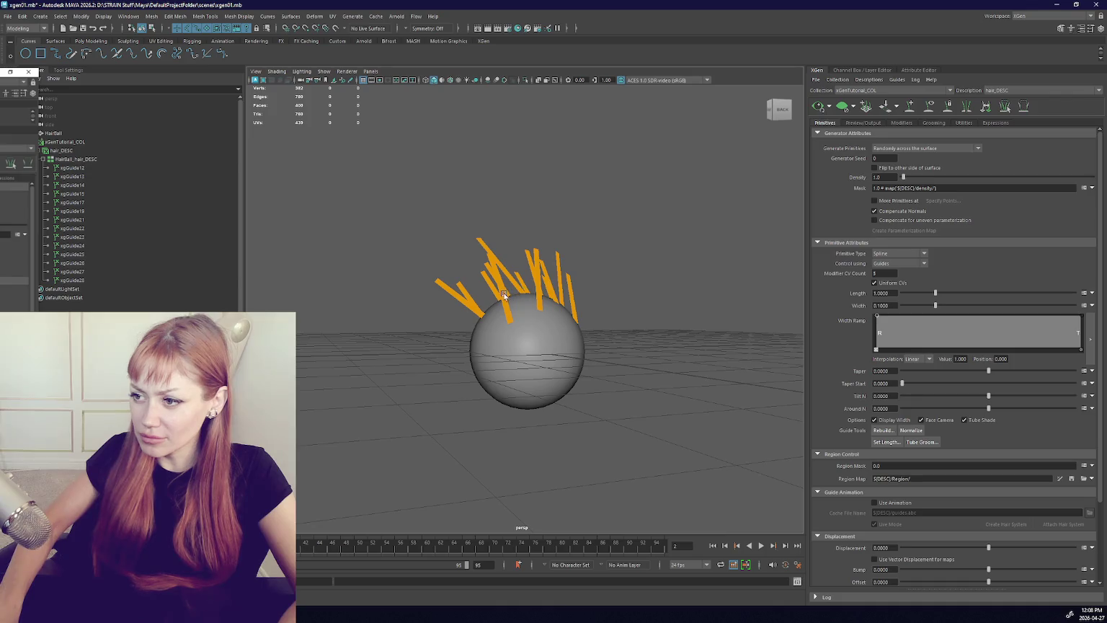
{"action": "left_click", "coordinate": [506, 249]}
{"action": "left_click_drag", "start_coordinate": [506, 248], "coordinate": [519, 238]}
{"action": "left_click", "coordinate": [635, 264]}
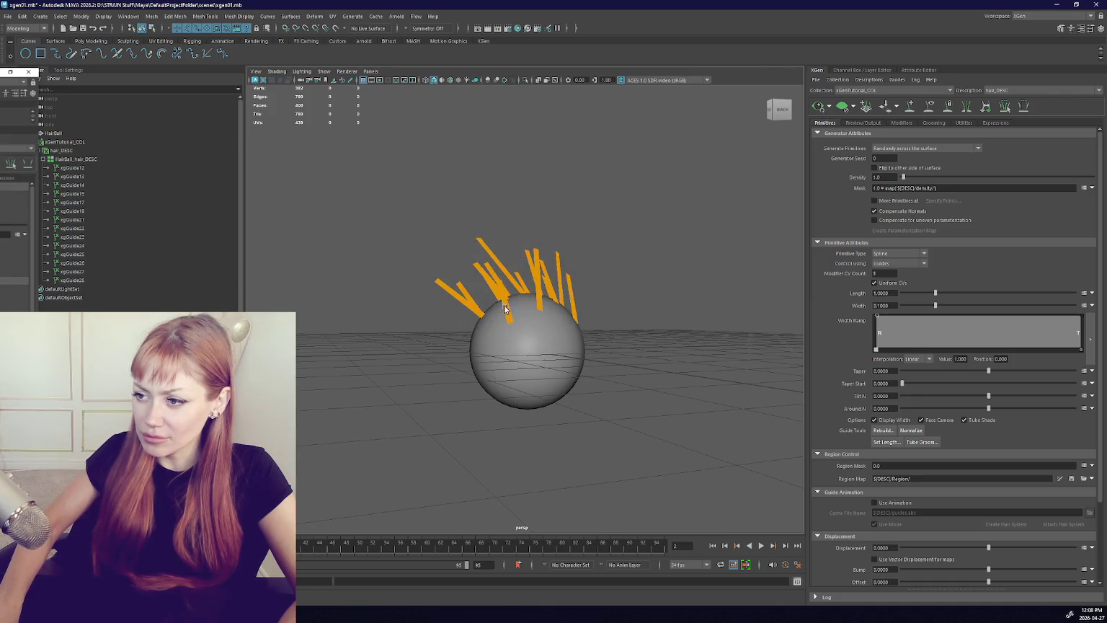
Tilt another guide to a new angle from a different side of the sphere
{"action": "left_click", "coordinate": [504, 304]}
{"action": "left_click_drag", "start_coordinate": [504, 304], "coordinate": [464, 298], "text": "alt"}
{"action": "left_click", "coordinate": [464, 298]}
{"action": "left_click", "coordinate": [484, 273]}
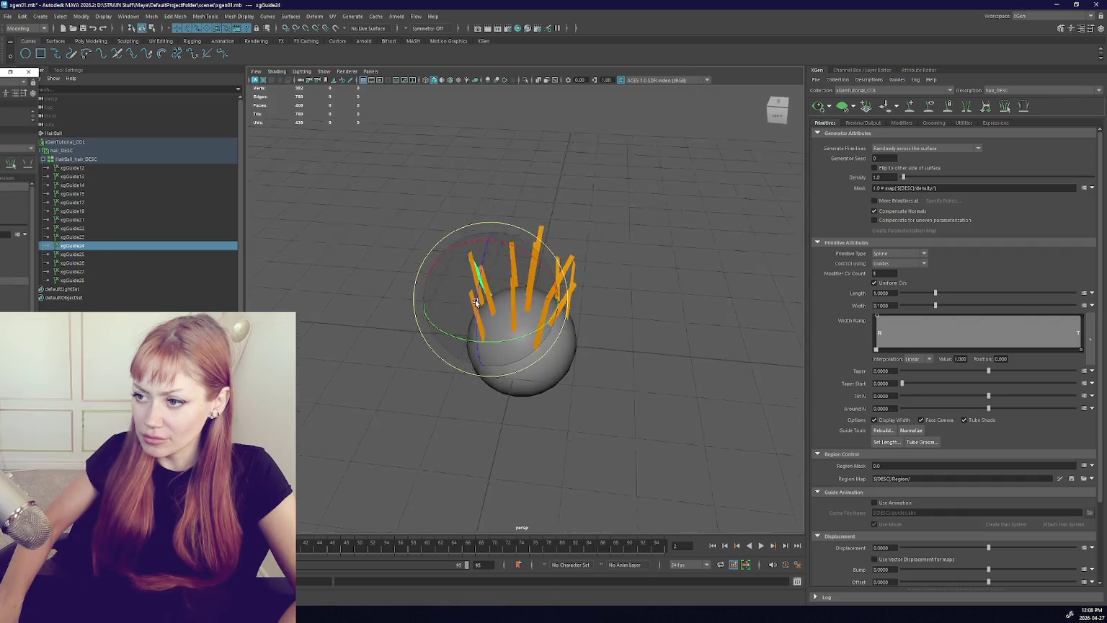
{"action": "mouse_move", "coordinate": [537, 237]}
{"action": "left_mouse_down"}
{"action": "mouse_move", "coordinate": [552, 248]}
{"action": "mouse_move", "coordinate": [529, 278]}
{"action": "mouse_move", "coordinate": [650, 262]}
{"action": "mouse_move", "coordinate": [778, 279]}
{"action": "mouse_move", "coordinate": [664, 242]}
{"action": "mouse_move", "coordinate": [558, 255]}
{"action": "mouse_move", "coordinate": [555, 271]}
{"action": "left_mouse_up"}
{"action": "left_click", "coordinate": [558, 255]}
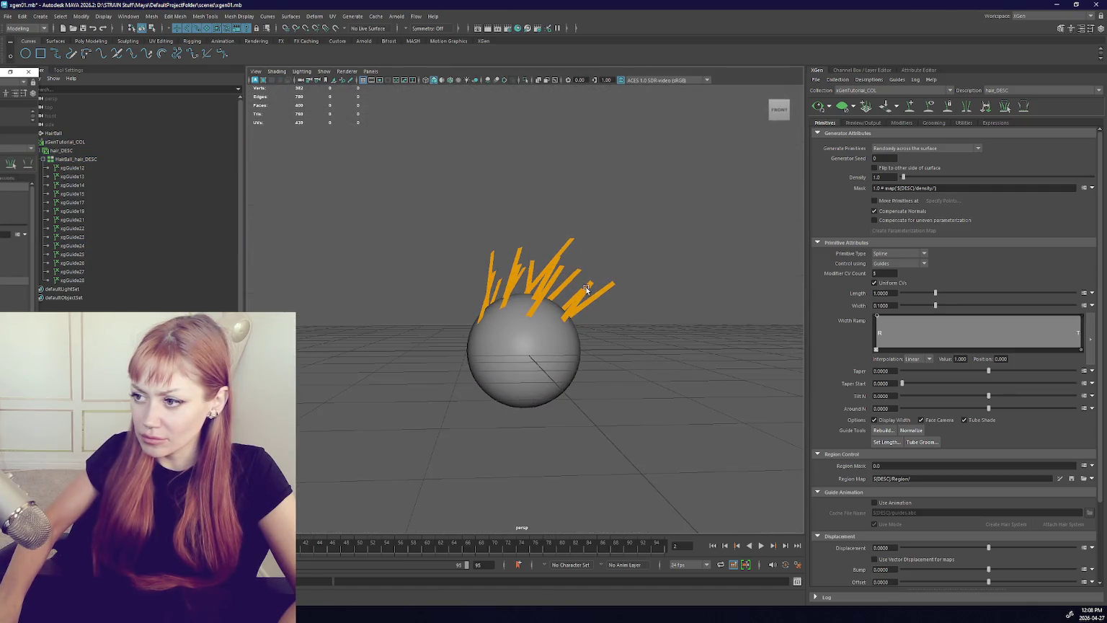
{"action": "left_click", "coordinate": [586, 288]}
{"action": "left_click", "coordinate": [630, 264]}
{"action": "left_click", "coordinate": [583, 259]}
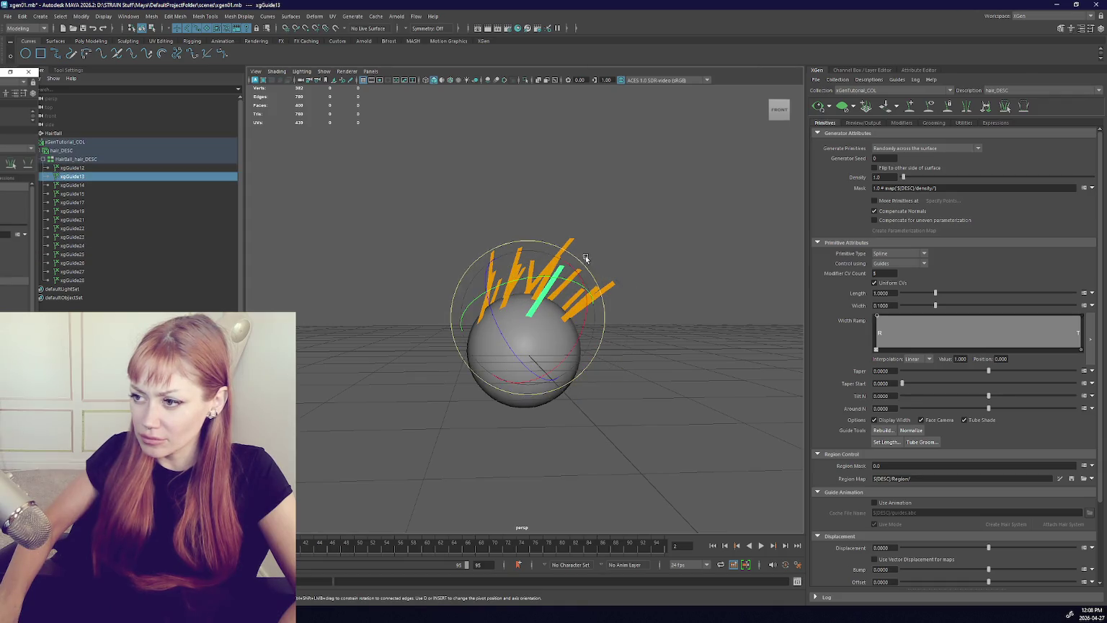
{"action": "left_click", "coordinate": [597, 253]}
{"action": "left_click_drag", "start_coordinate": [598, 254], "coordinate": [688, 257], "text": "alt"}
Tilt guides on the right side, then return the view to eye level
{"action": "left_click", "coordinate": [556, 257]}
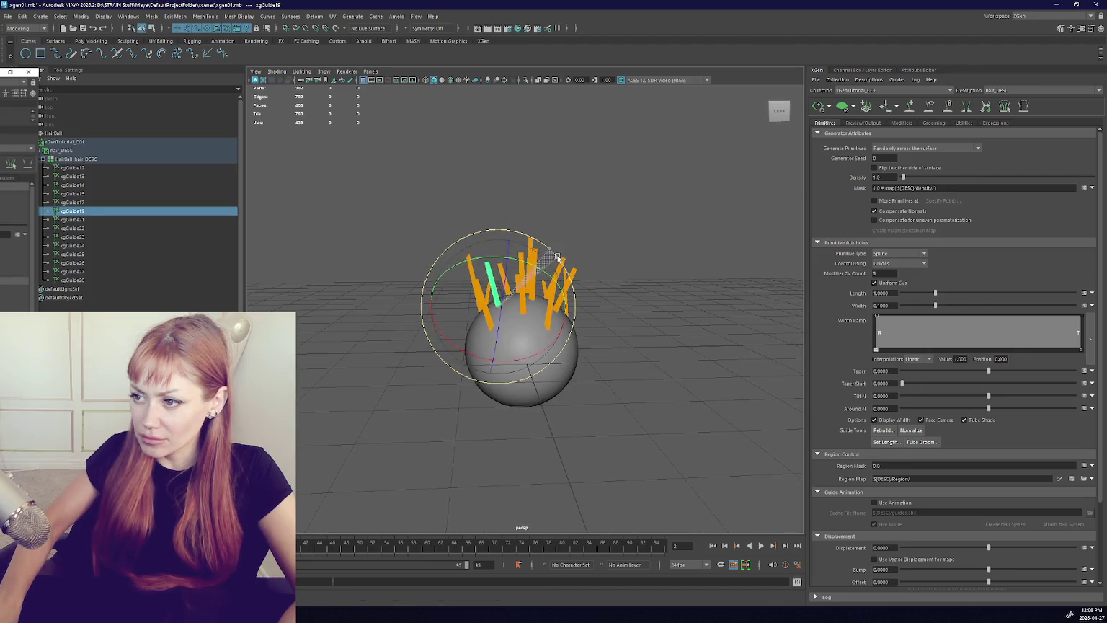
{"action": "left_click", "coordinate": [513, 254]}
{"action": "left_click", "coordinate": [469, 264]}
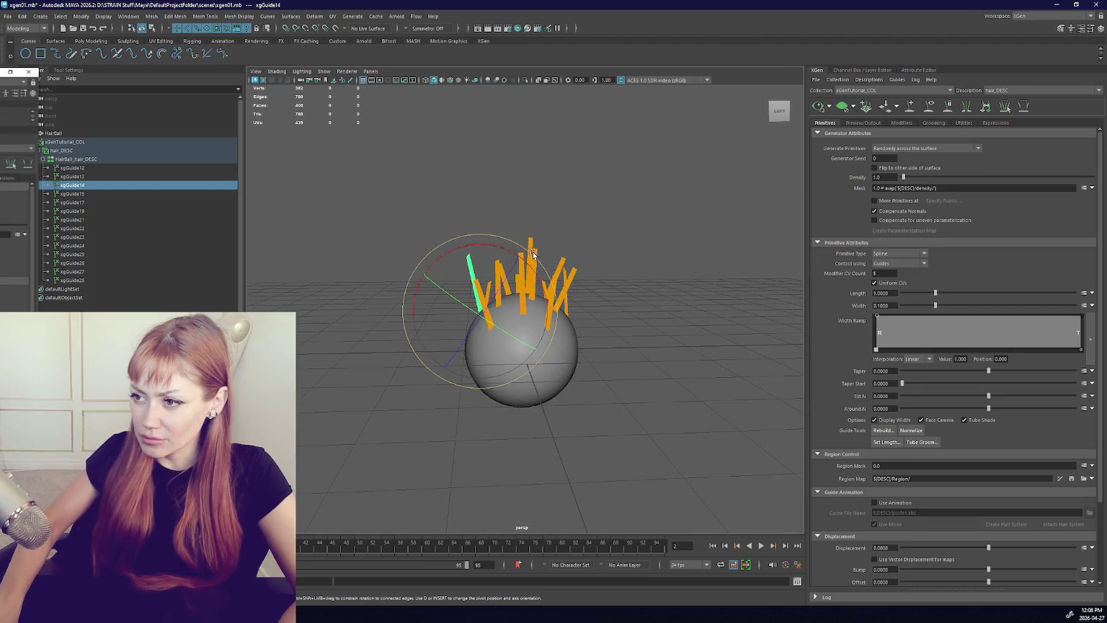
{"action": "left_click", "coordinate": [575, 274]}
{"action": "left_click", "coordinate": [572, 270]}
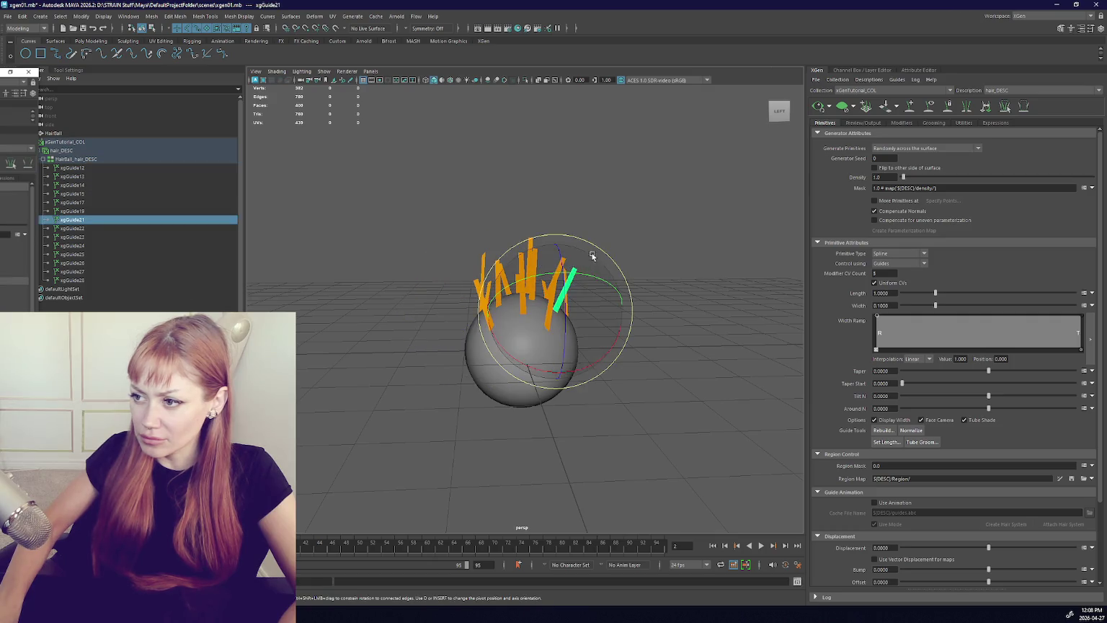
{"action": "mouse_move", "coordinate": [588, 256]}
{"action": "left_mouse_down"}
{"action": "mouse_move", "coordinate": [575, 238]}
{"action": "mouse_move", "coordinate": [524, 264]}
{"action": "left_mouse_up"}
{"action": "left_click", "coordinate": [575, 251]}
{"action": "left_click", "coordinate": [563, 261]}
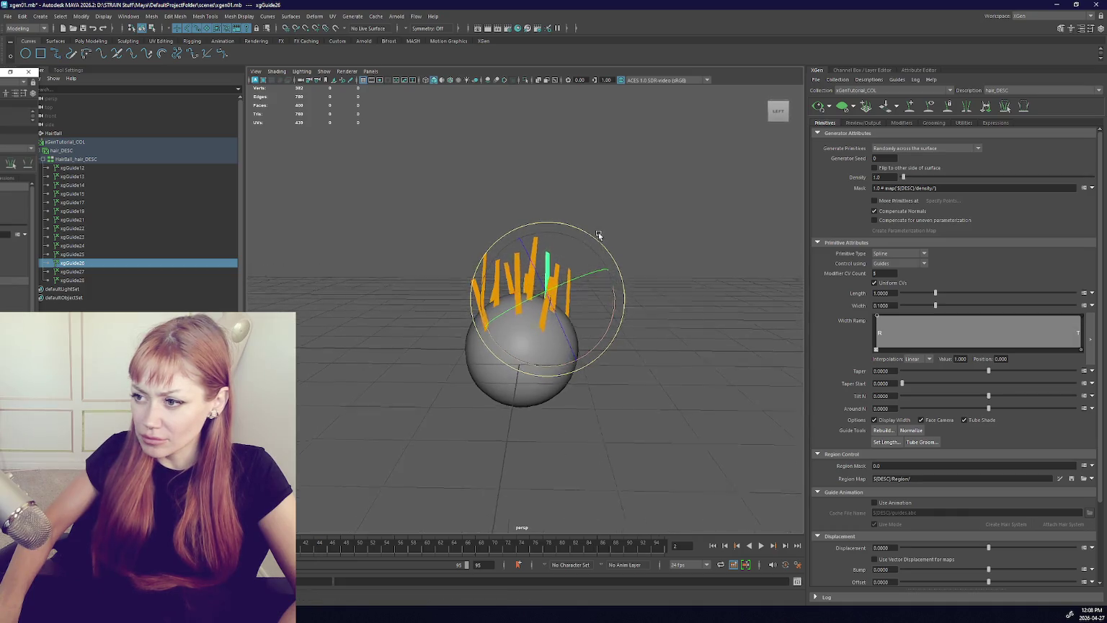
{"action": "left_click", "coordinate": [524, 264]}
{"action": "left_click", "coordinate": [477, 289]}
{"action": "left_click", "coordinate": [612, 245]}
{"action": "mouse_move", "coordinate": [612, 245]}
{"action": "left_mouse_down", "text": "alt"}
{"action": "mouse_move", "coordinate": [691, 280]}
{"action": "mouse_move", "coordinate": [282, 290]}
{"action": "left_mouse_up", "text": "alt"}
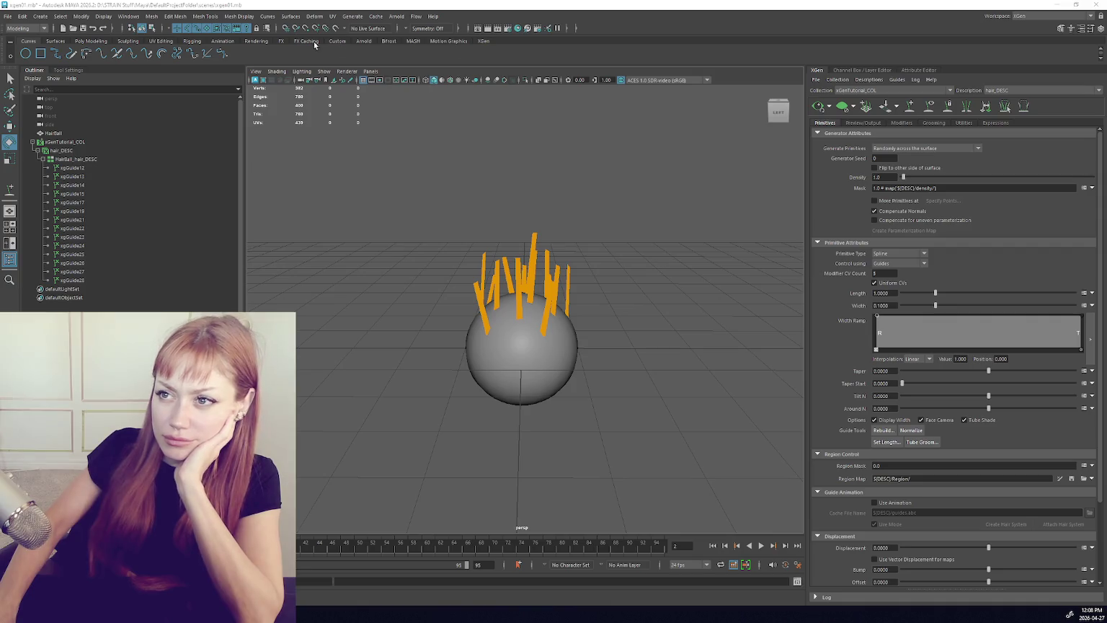
Switch Maya to the XGen shelf tab
{"action": "left_click", "coordinate": [482, 41]}
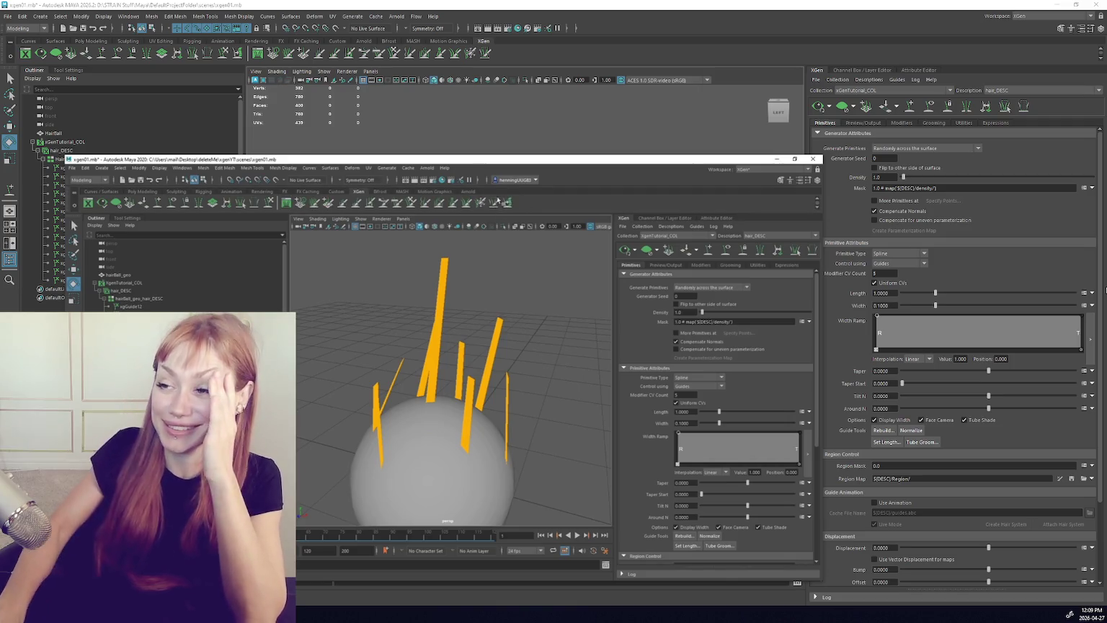
Pause the tutorial and delete the converted hair_DESC_convert geometry
{"action": "left_click", "coordinate": [443, 360]}
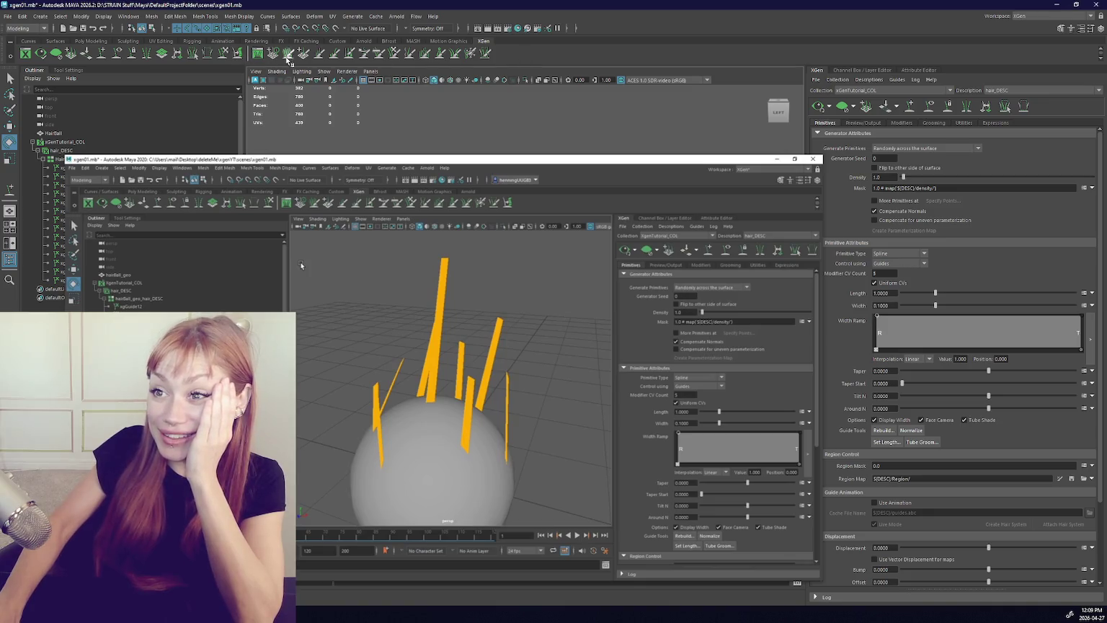
{"action": "left_click", "coordinate": [287, 58]}
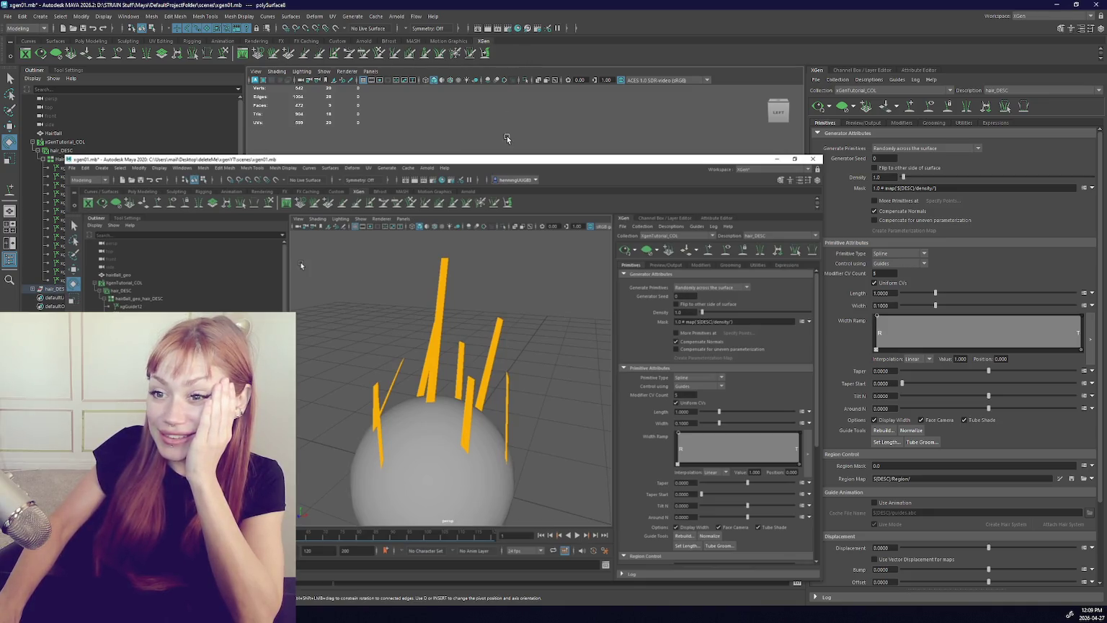
{"action": "left_click", "coordinate": [716, 152]}
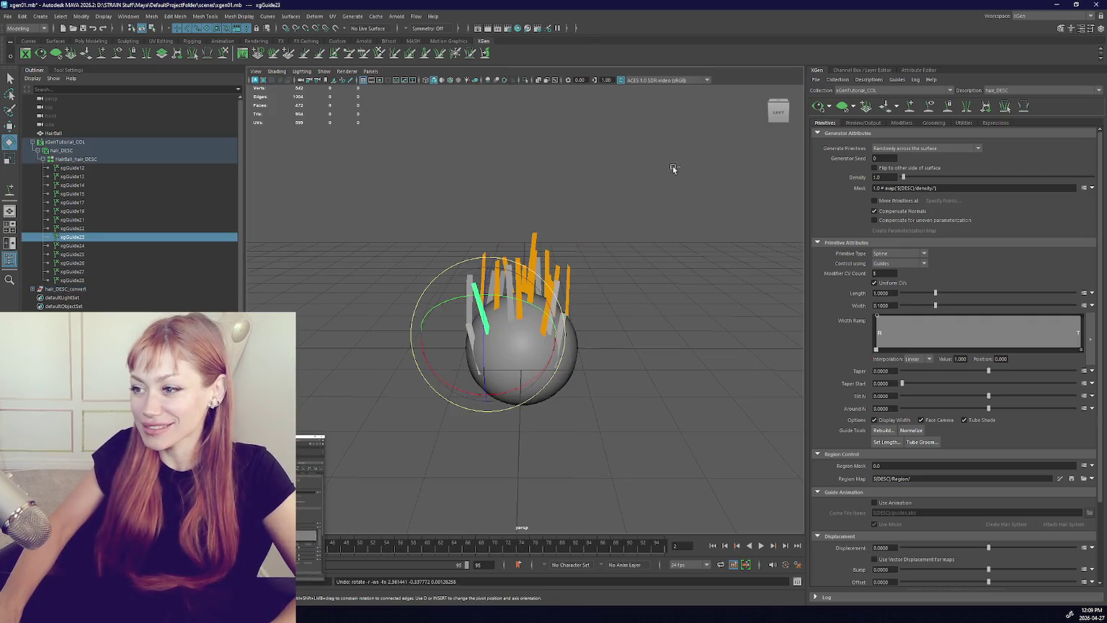
{"action": "left_click", "coordinate": [107, 289]}
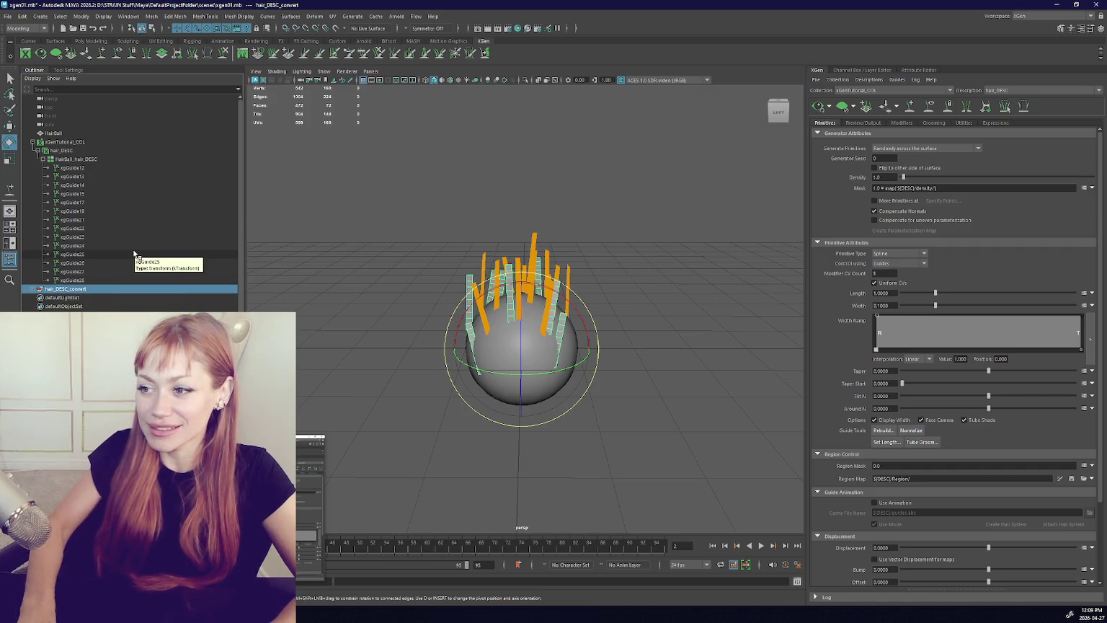
{"action": "key", "text": "Delete"}
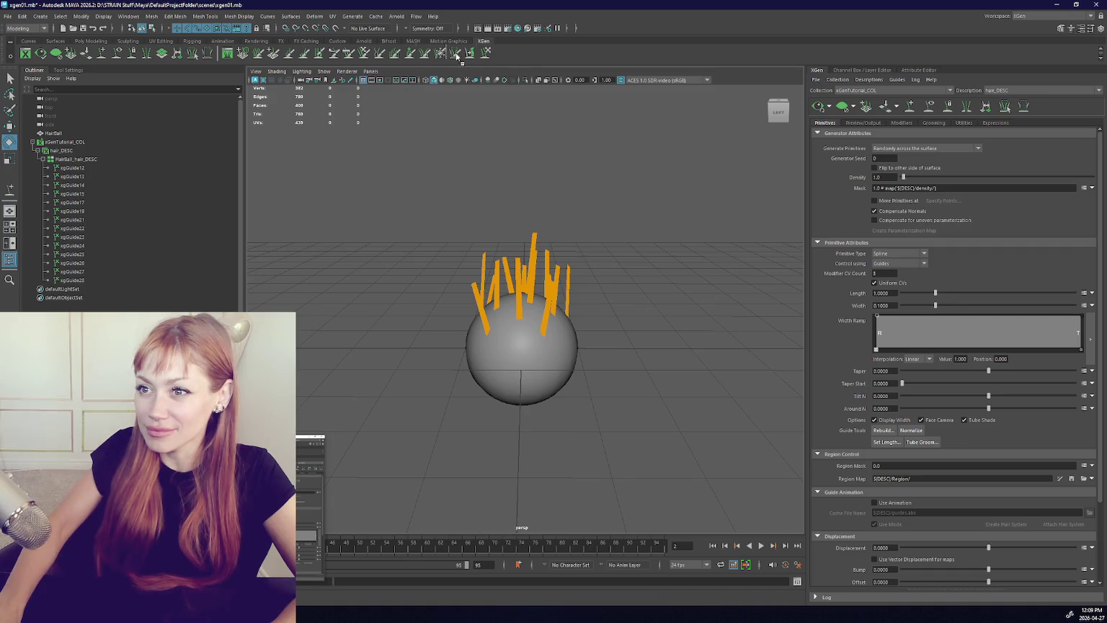
Refresh the XGen hair preview so strands appear on the sphere
{"action": "left_click_drag", "start_coordinate": [310, 441], "coordinate": [440, 224]}
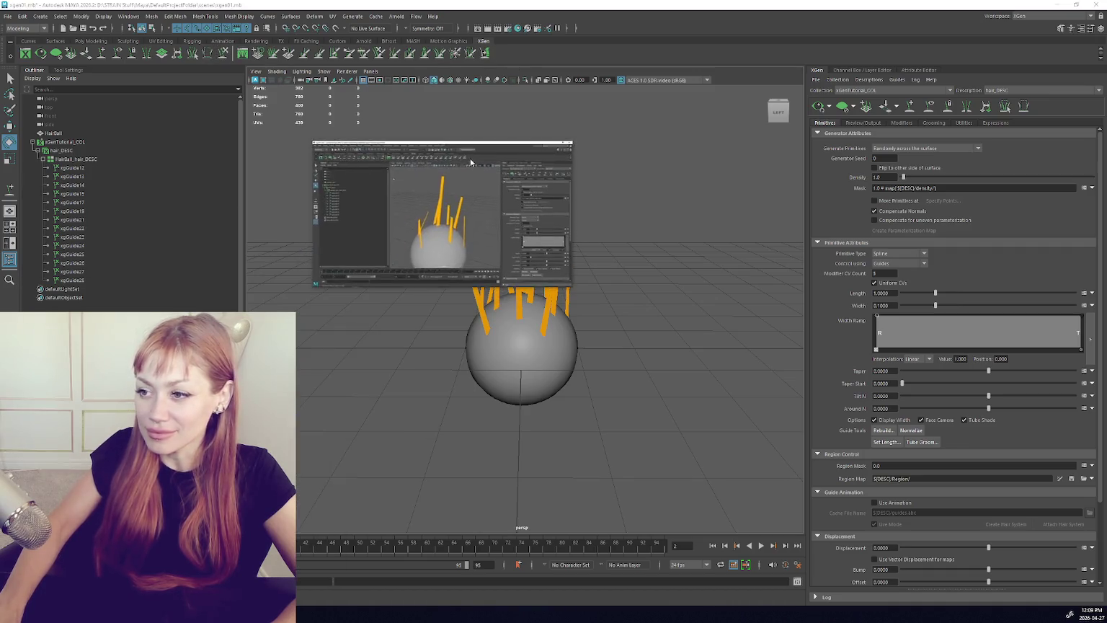
{"action": "left_click_drag", "start_coordinate": [568, 276], "coordinate": [772, 396]}
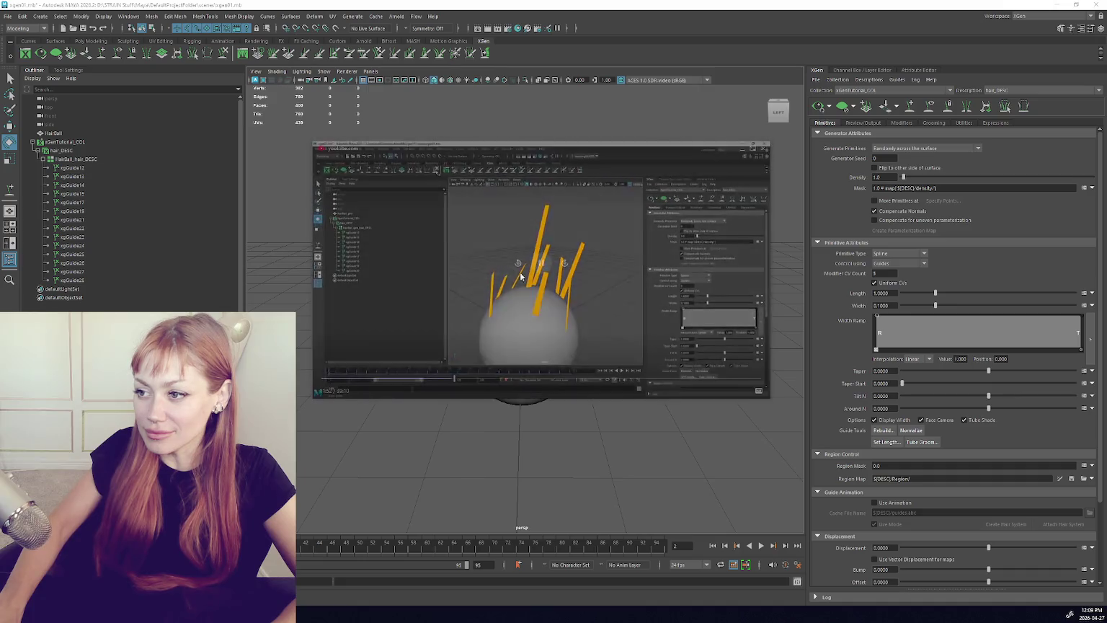
{"action": "left_click", "coordinate": [818, 106]}
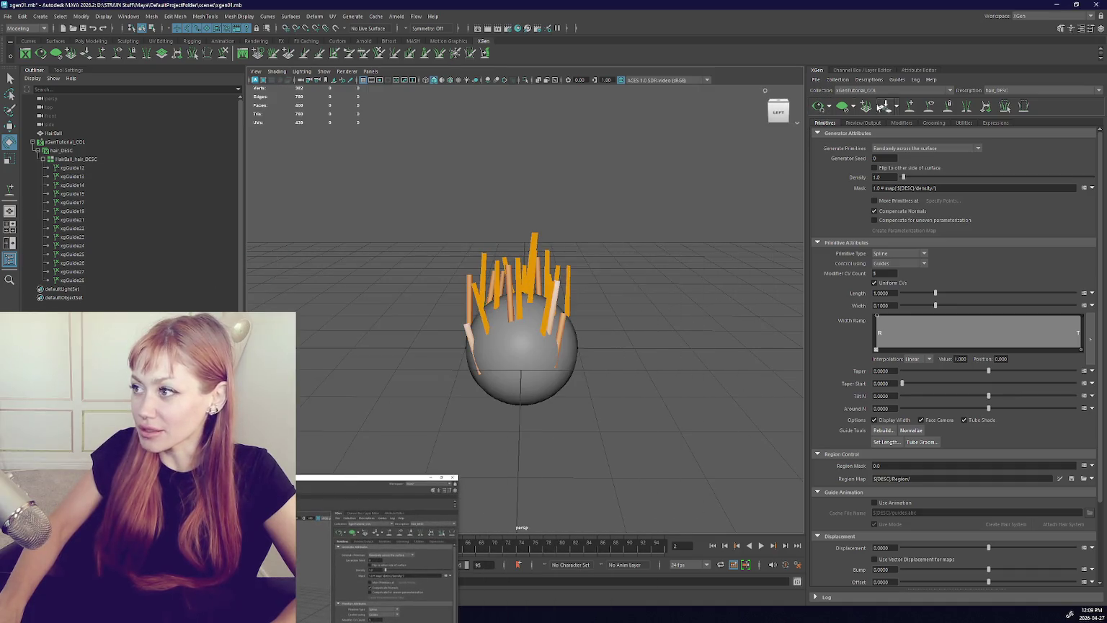
{"action": "left_click", "coordinate": [827, 106]}
{"action": "left_click", "coordinate": [818, 121]}
Move the reference video aside and bend the tip of one hair guide
{"action": "left_click_drag", "start_coordinate": [374, 479], "coordinate": [461, 129]}
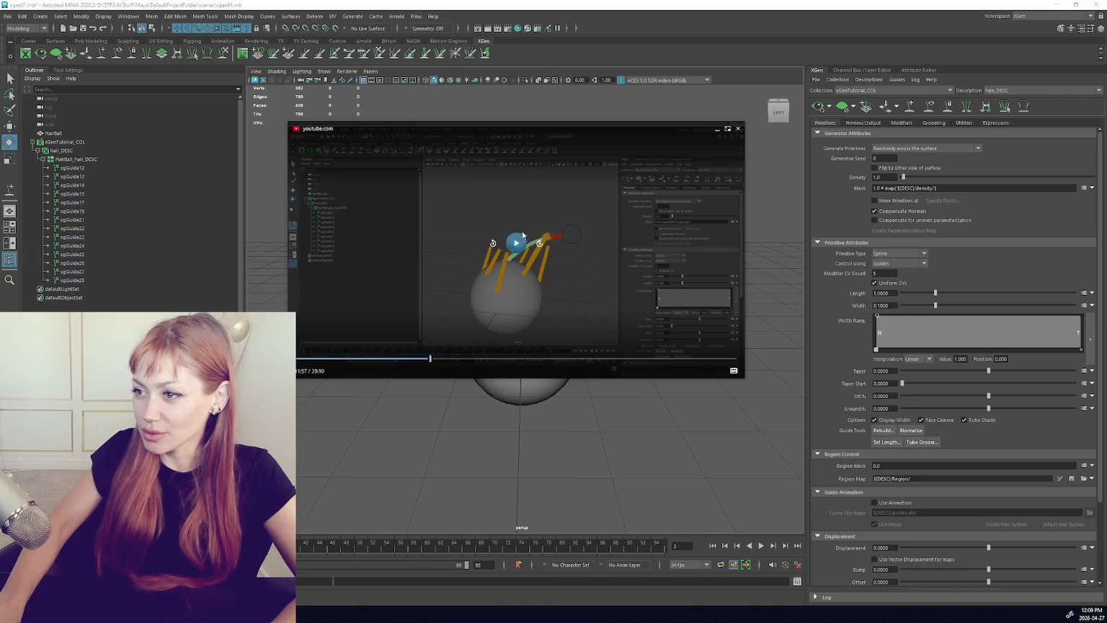
{"action": "left_click_drag", "start_coordinate": [519, 242], "coordinate": [350, 505]}
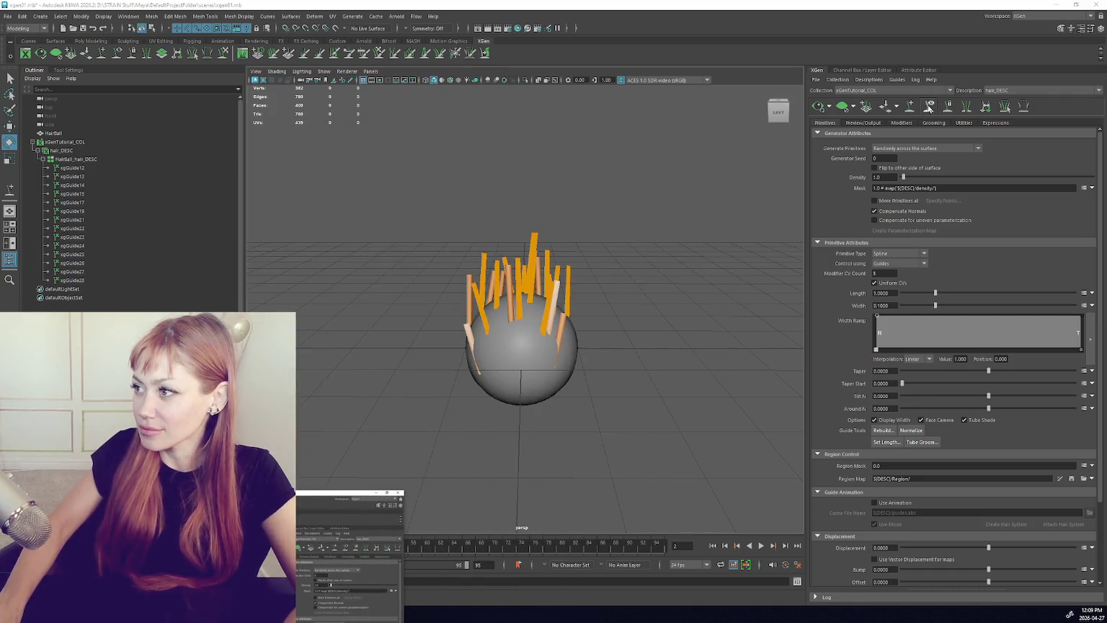
{"action": "mouse_move", "coordinate": [719, 251]}
{"action": "left_mouse_down", "text": "alt"}
{"action": "mouse_move", "coordinate": [512, 235]}
{"action": "mouse_move", "coordinate": [563, 272]}
{"action": "mouse_move", "coordinate": [588, 264]}
{"action": "left_mouse_up", "text": "alt"}
{"action": "left_click", "coordinate": [522, 247]}
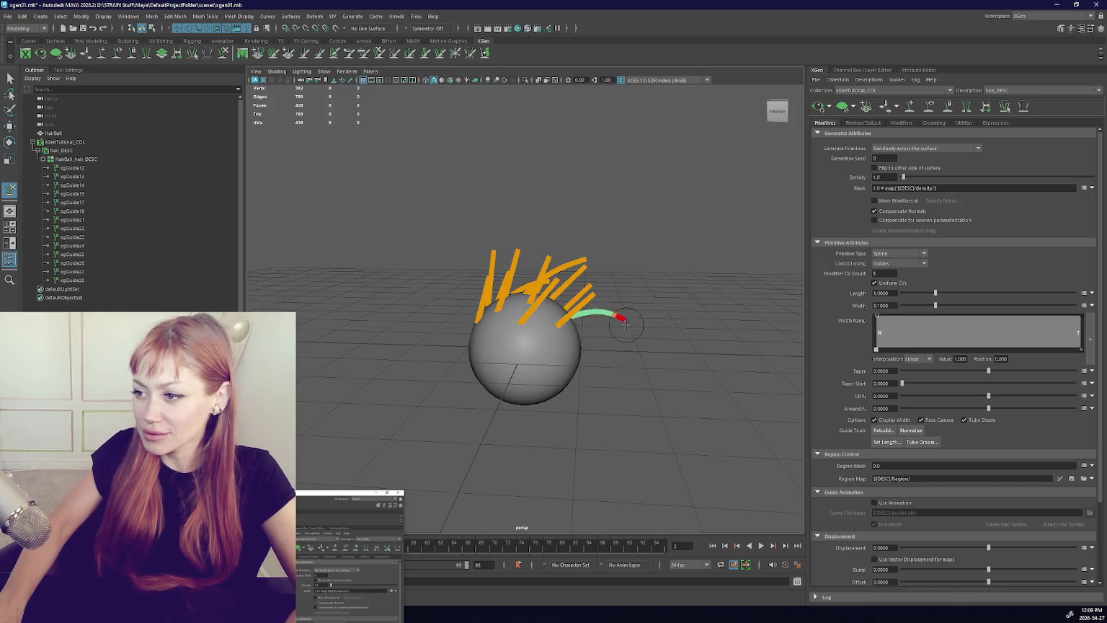
Bend a short guide and its neighbours so their tips point right, checking from a side view
{"action": "left_click", "coordinate": [596, 302]}
{"action": "left_click", "coordinate": [590, 288]}
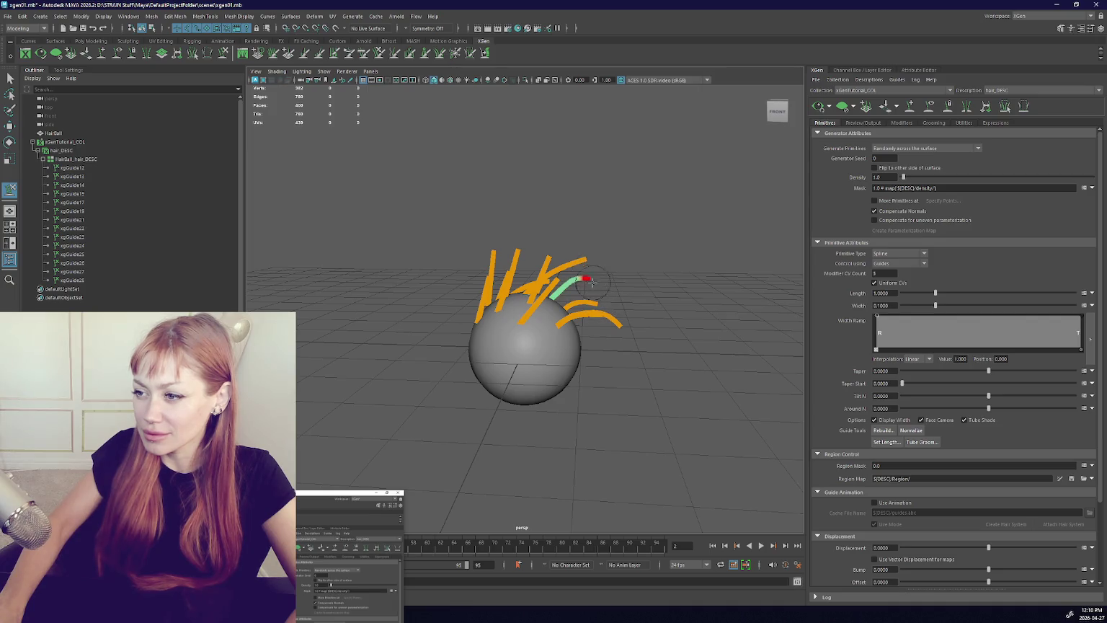
{"action": "mouse_move", "coordinate": [585, 291]}
{"action": "left_mouse_down"}
{"action": "mouse_move", "coordinate": [551, 297]}
{"action": "mouse_move", "coordinate": [560, 294]}
{"action": "mouse_move", "coordinate": [551, 273]}
{"action": "mouse_move", "coordinate": [534, 262]}
{"action": "left_mouse_up"}
{"action": "left_click", "coordinate": [565, 300]}
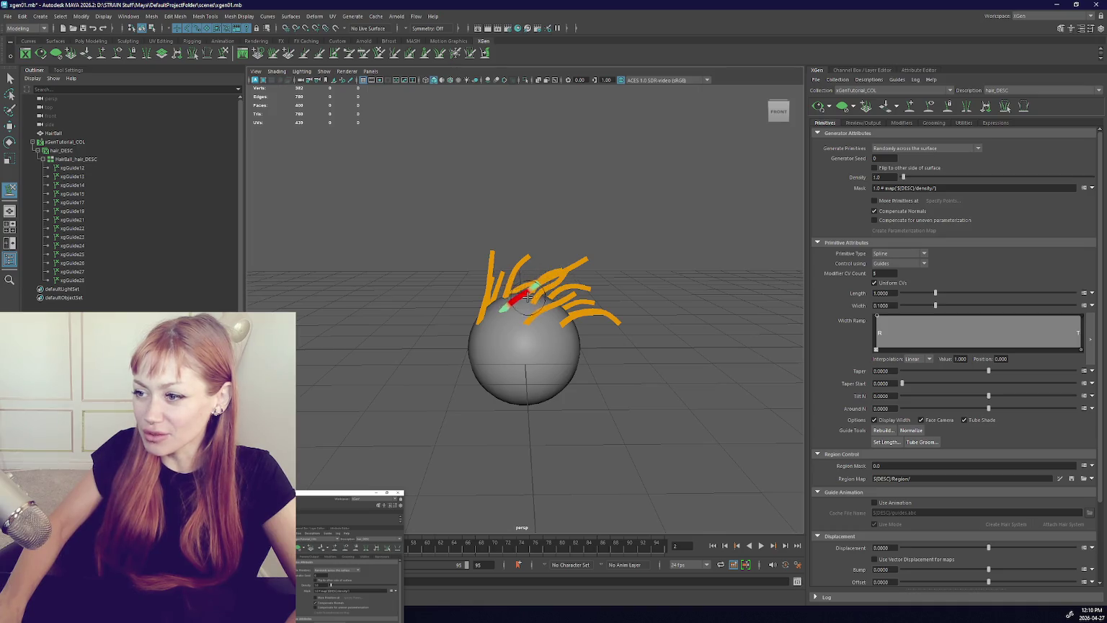
{"action": "left_click", "coordinate": [508, 276]}
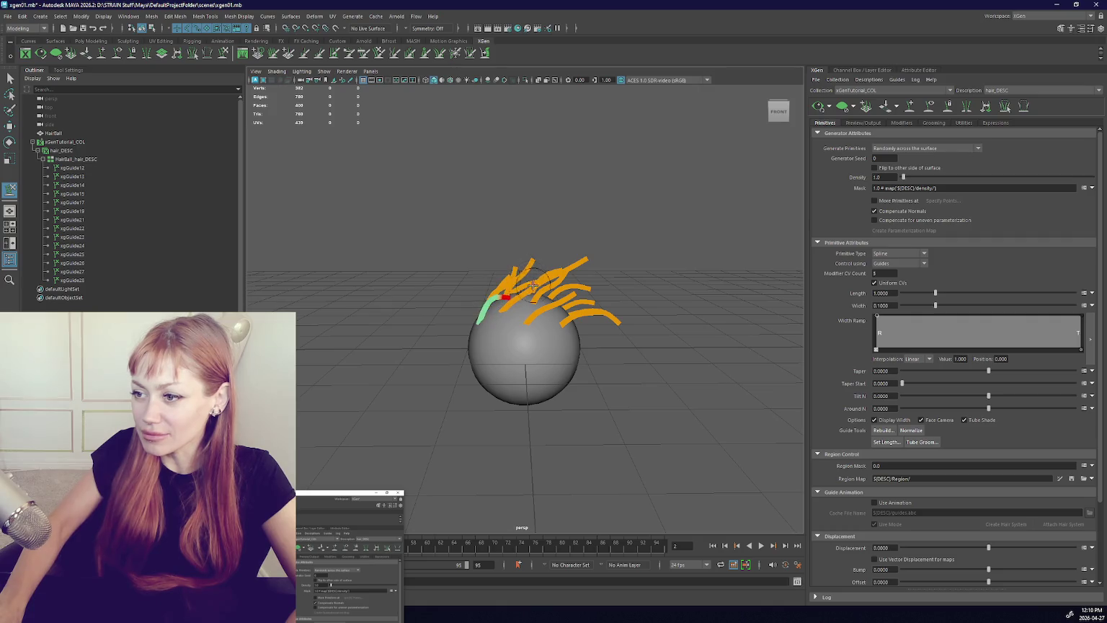
{"action": "mouse_move", "coordinate": [553, 272]}
{"action": "left_mouse_down", "text": "alt"}
{"action": "mouse_move", "coordinate": [709, 277]}
{"action": "mouse_move", "coordinate": [700, 280]}
{"action": "left_mouse_up", "text": "alt"}
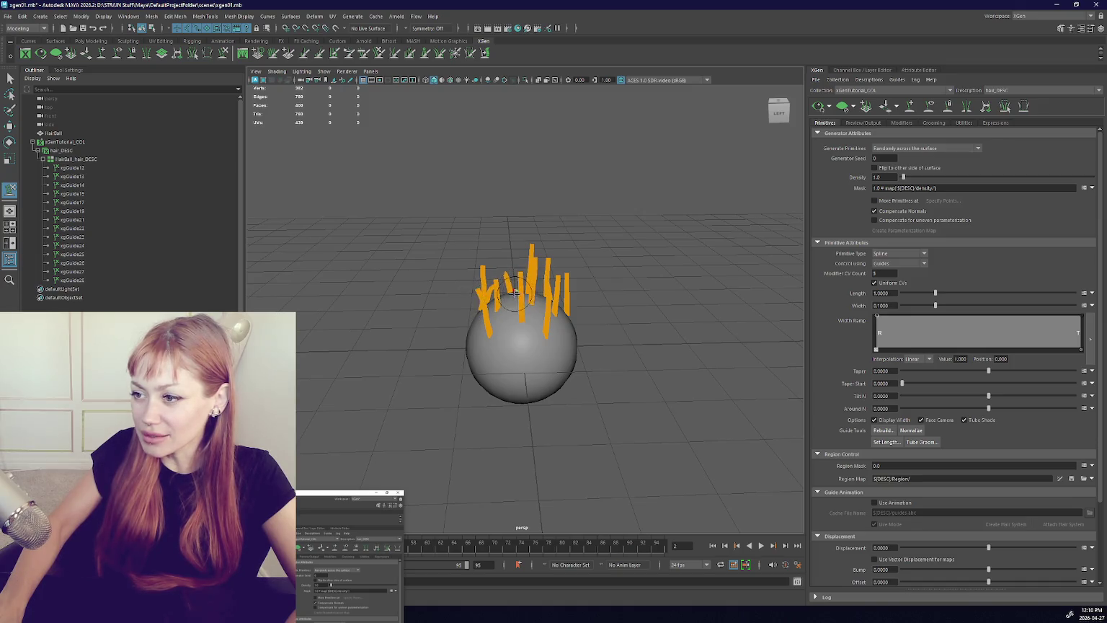
{"action": "mouse_move", "coordinate": [520, 289]}
{"action": "left_mouse_down", "text": "alt"}
{"action": "mouse_move", "coordinate": [492, 297]}
{"action": "mouse_move", "coordinate": [505, 265]}
{"action": "mouse_move", "coordinate": [477, 256]}
{"action": "mouse_move", "coordinate": [465, 297]}
{"action": "left_mouse_up", "text": "alt"}
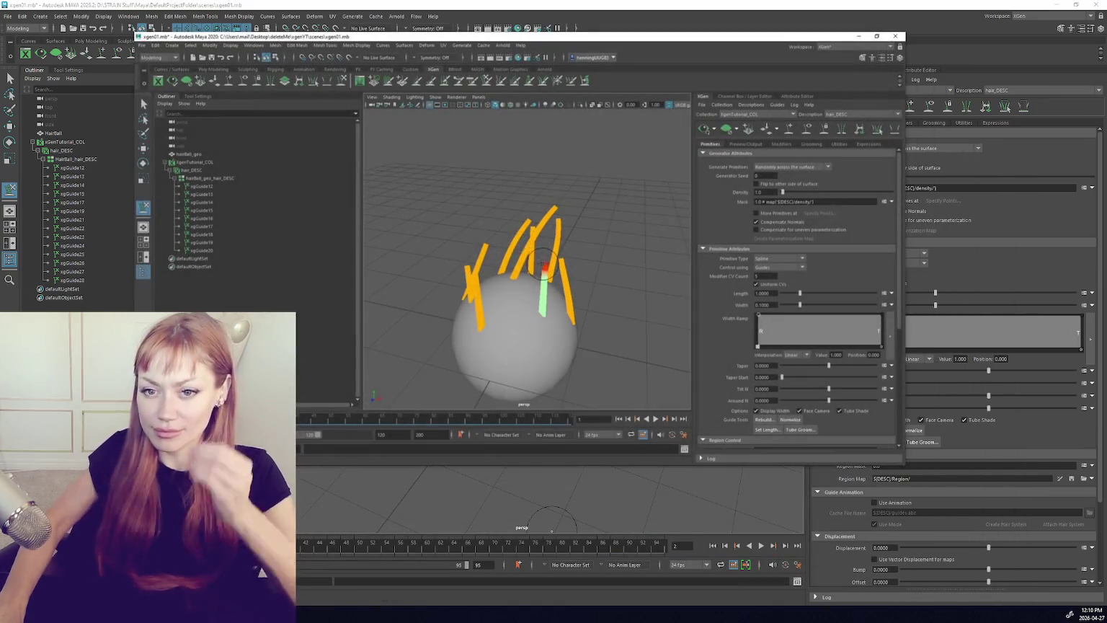
{"action": "mouse_move", "coordinate": [519, 246]}
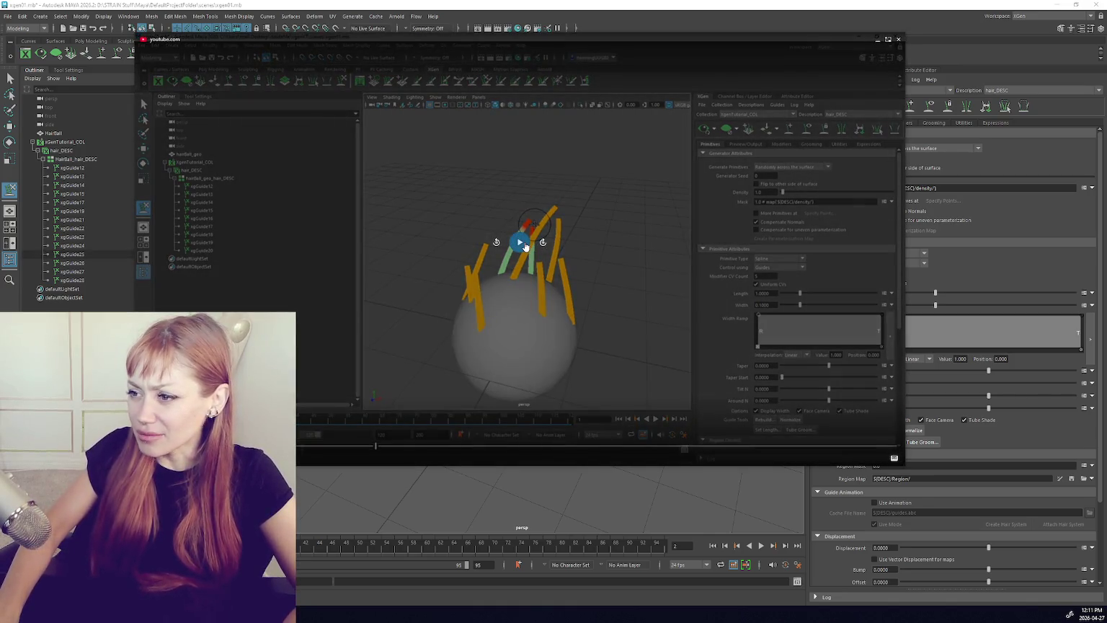
Play the reference sculpting step, undo one change, and move the tutorial window to the screen bottom
{"action": "left_click", "coordinate": [524, 246]}
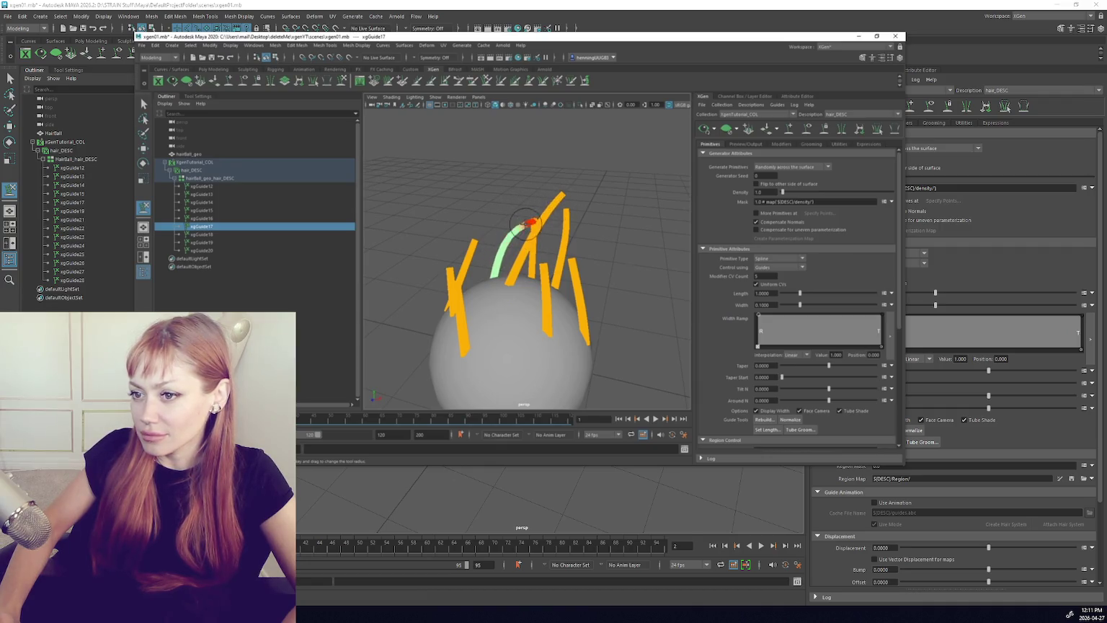
{"action": "key", "text": "ctrl+z"}
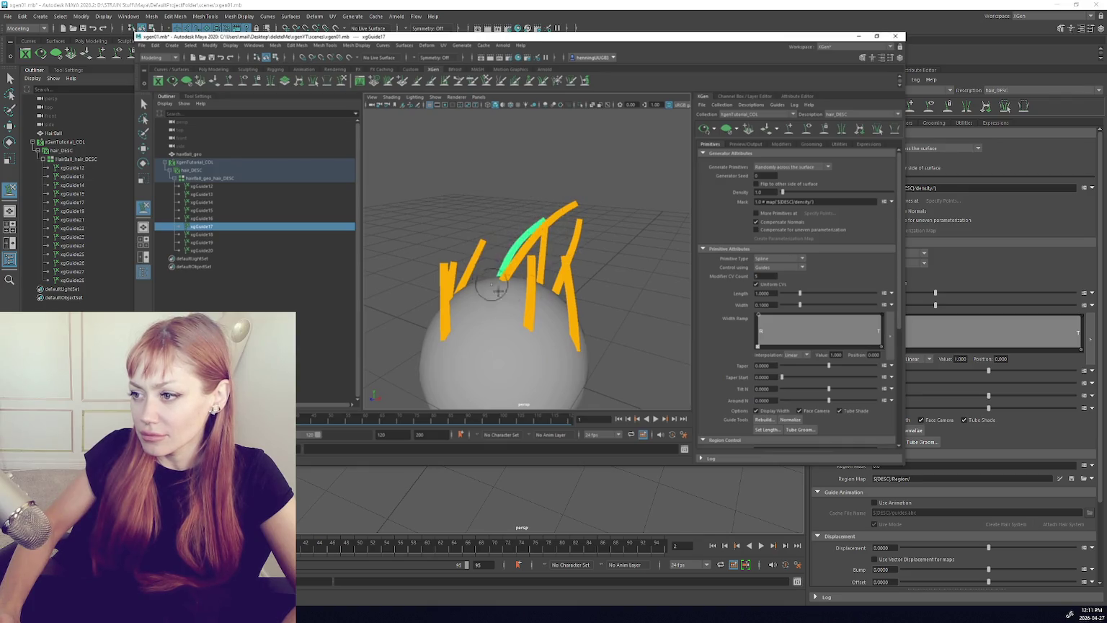
{"action": "left_click_drag", "start_coordinate": [205, 250], "coordinate": [203, 186]}
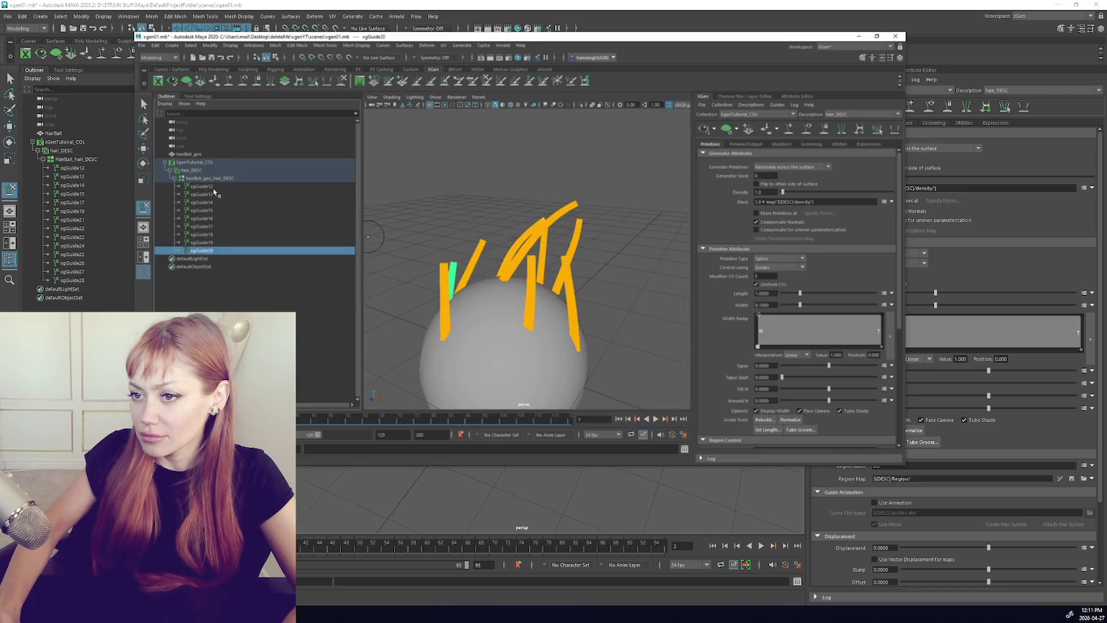
{"action": "mouse_move", "coordinate": [548, 252]}
{"action": "left_mouse_down", "text": "alt"}
{"action": "mouse_move", "coordinate": [531, 193]}
{"action": "mouse_move", "coordinate": [524, 247]}
{"action": "mouse_move", "coordinate": [520, 219]}
{"action": "mouse_move", "coordinate": [540, 261]}
{"action": "left_mouse_up", "text": "alt"}
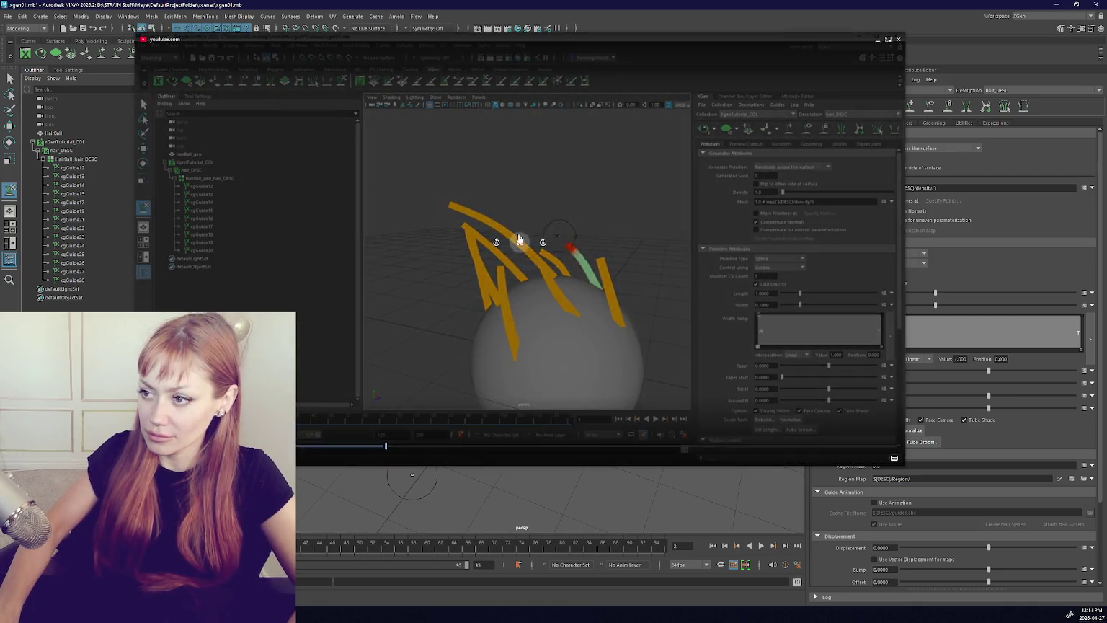
{"action": "left_click_drag", "start_coordinate": [454, 61], "coordinate": [617, 564]}
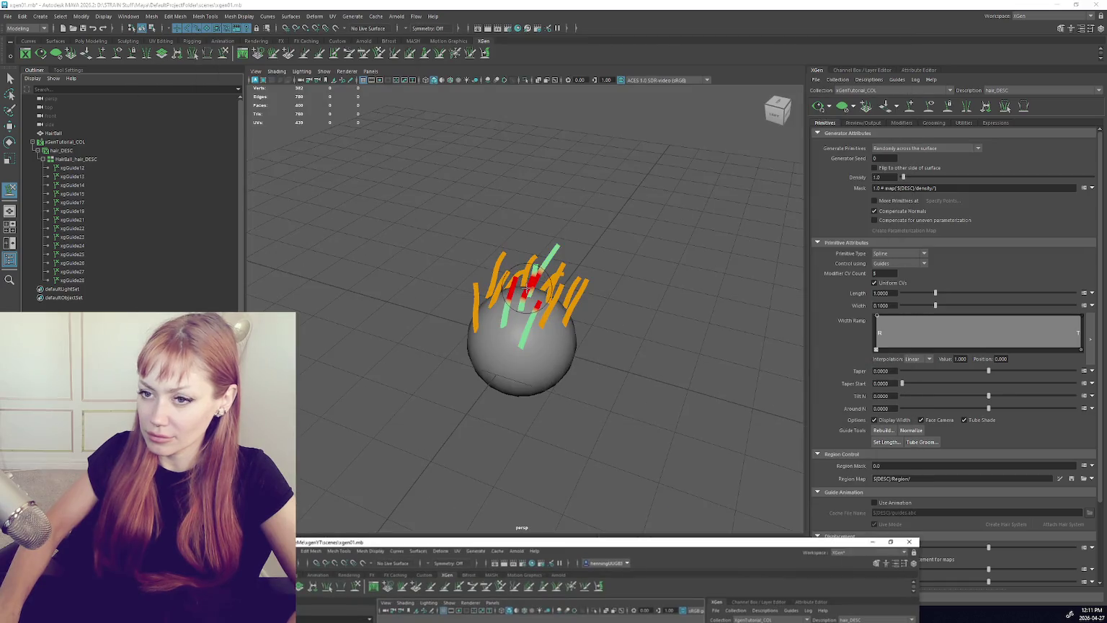
Clear the selection, slightly reshape guide xgGuide12, then deselect it
{"action": "left_click", "coordinate": [461, 231]}
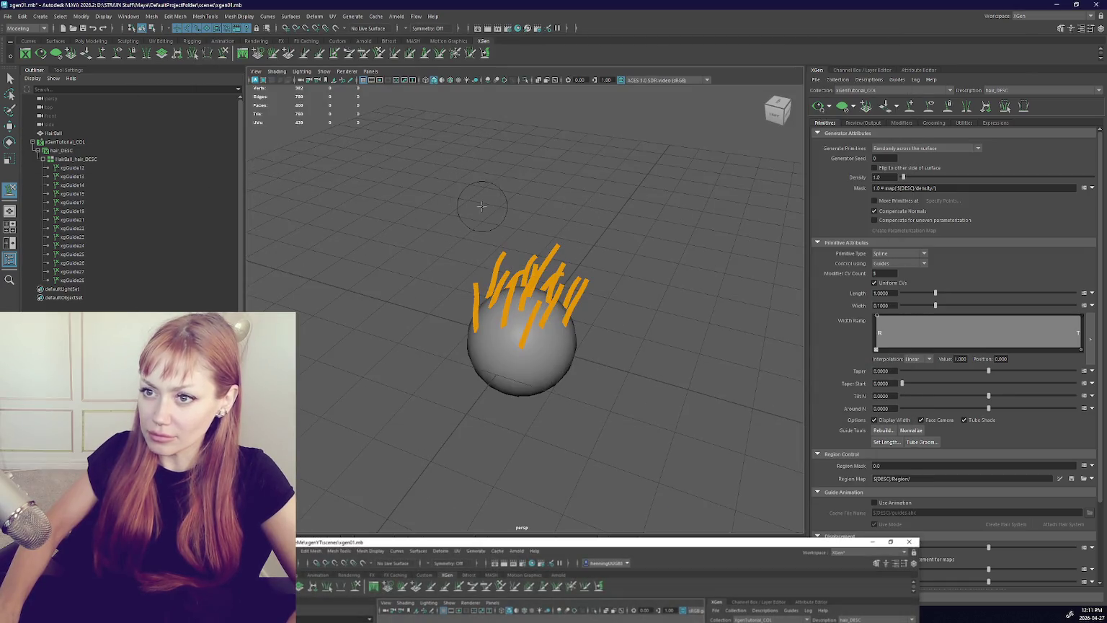
{"action": "left_click", "coordinate": [528, 301]}
{"action": "left_click", "coordinate": [531, 295]}
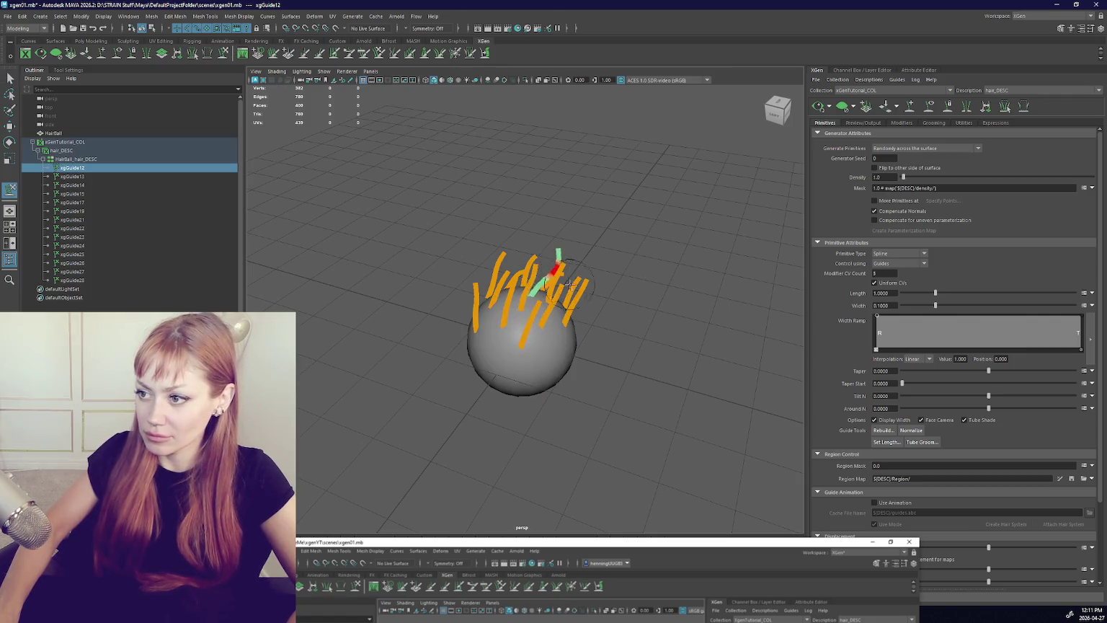
{"action": "left_click_drag", "start_coordinate": [536, 274], "coordinate": [548, 283]}
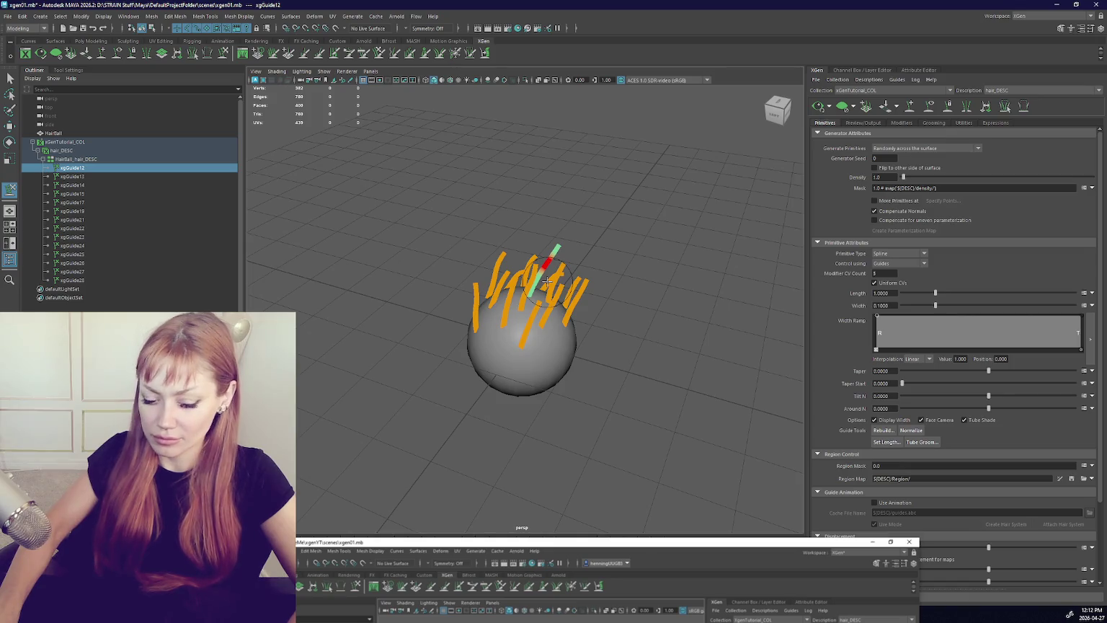
{"action": "left_click", "coordinate": [548, 281]}
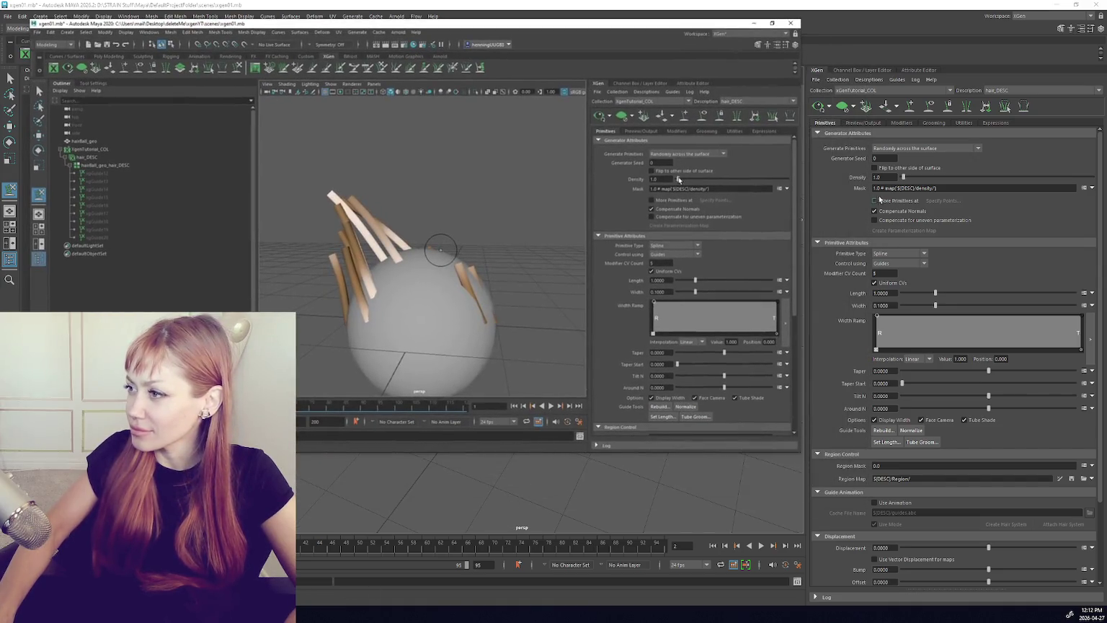
Raise hair Density from 1.0 to about 25.86 and enlarge the reference video to compare
{"action": "left_click_drag", "start_coordinate": [903, 176], "coordinate": [953, 178]}
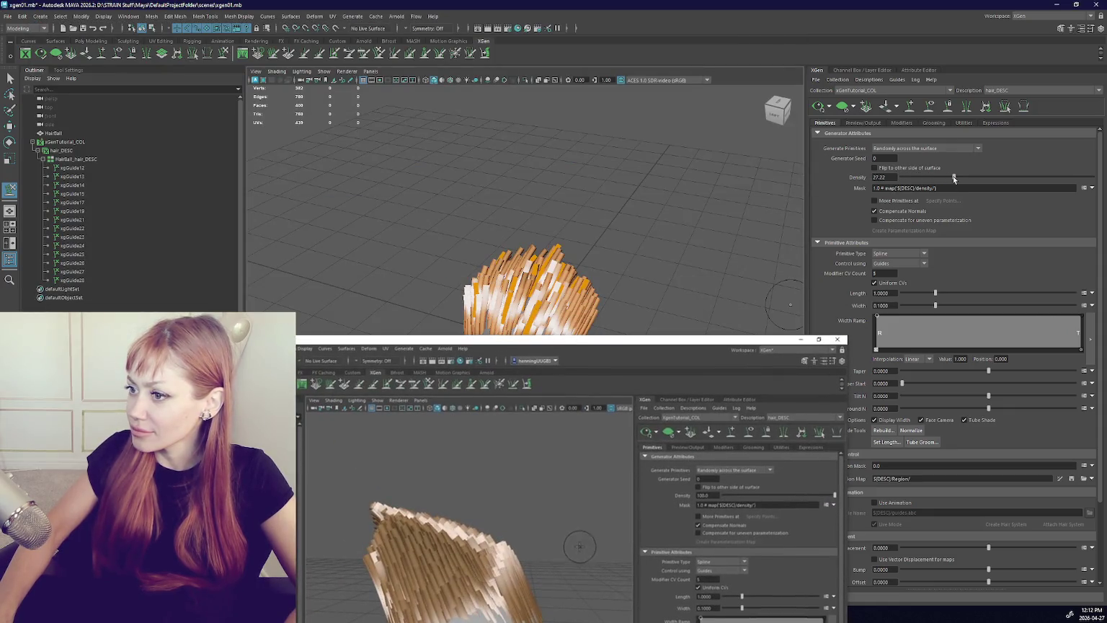
{"action": "scroll", "coordinate": [622, 311], "scroll_direction": "up", "scroll_amount": 5}
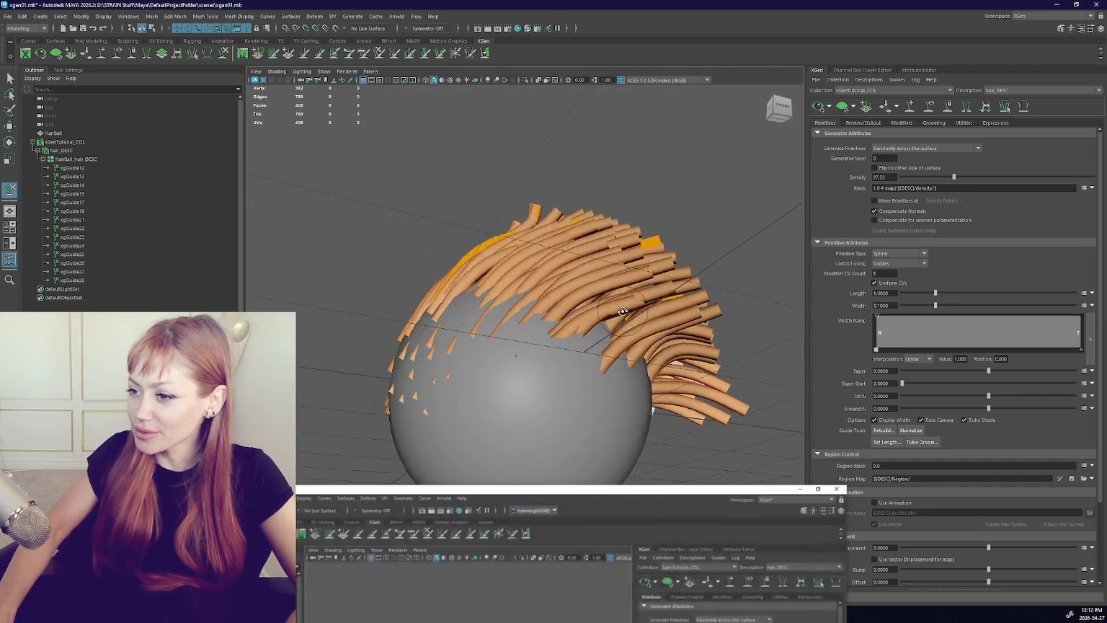
{"action": "scroll", "coordinate": [622, 311], "scroll_direction": "down", "scroll_amount": 5}
{"action": "mouse_move", "coordinate": [953, 176]}
{"action": "left_mouse_down"}
{"action": "mouse_move", "coordinate": [964, 176]}
{"action": "mouse_move", "coordinate": [951, 176]}
{"action": "left_mouse_up"}
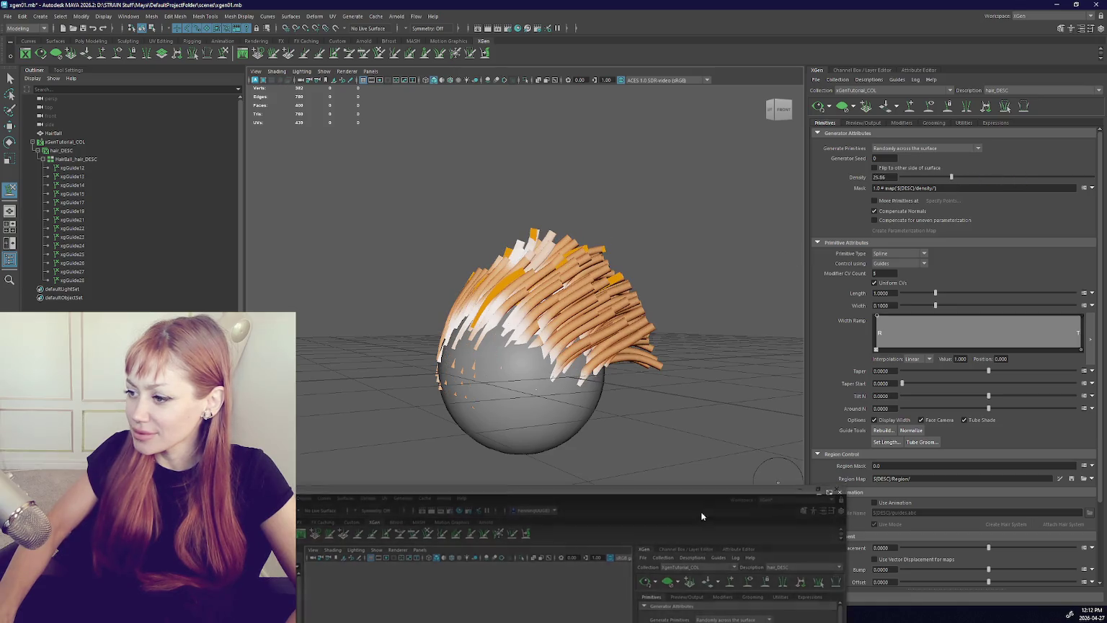
{"action": "left_click_drag", "start_coordinate": [701, 512], "coordinate": [691, 104]}
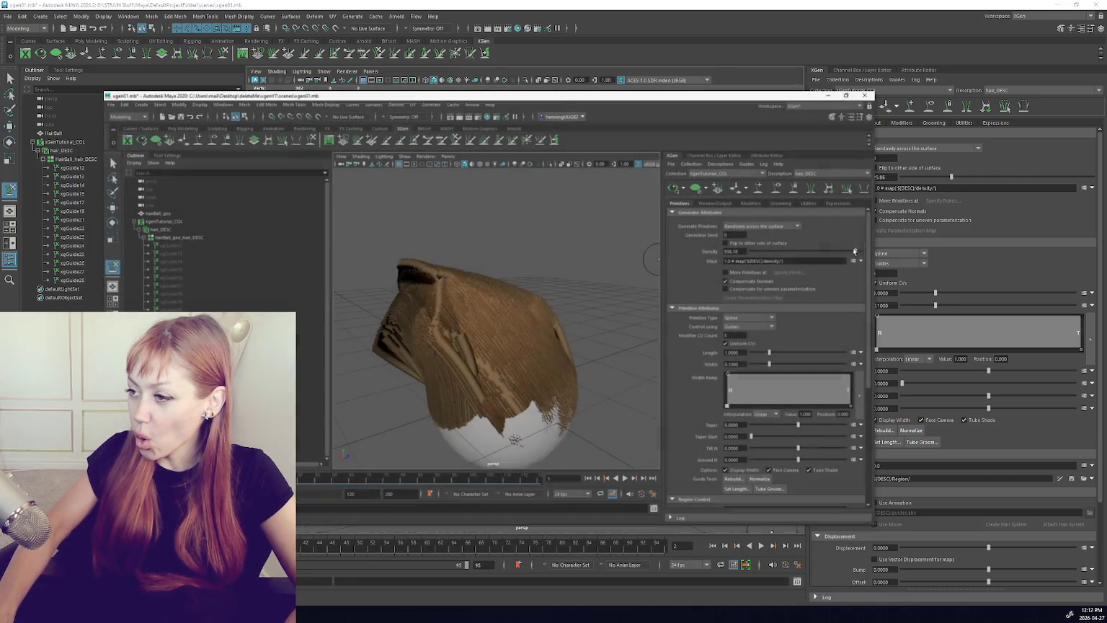
{"action": "left_click_drag", "start_coordinate": [854, 250], "coordinate": [862, 250]}
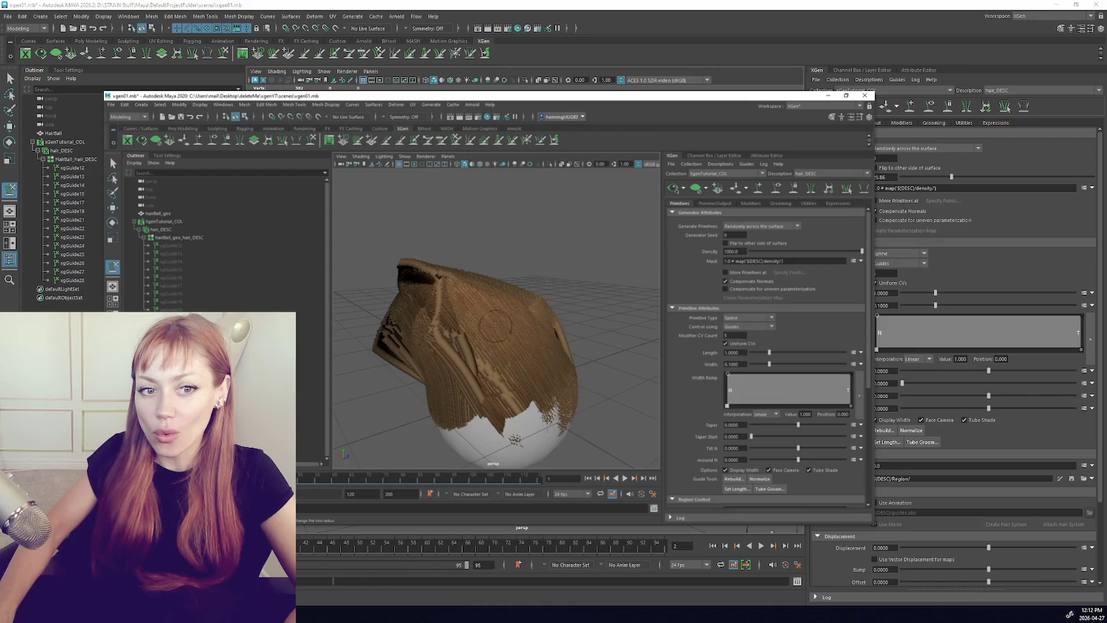
{"action": "left_click_drag", "start_coordinate": [493, 325], "coordinate": [511, 326]}
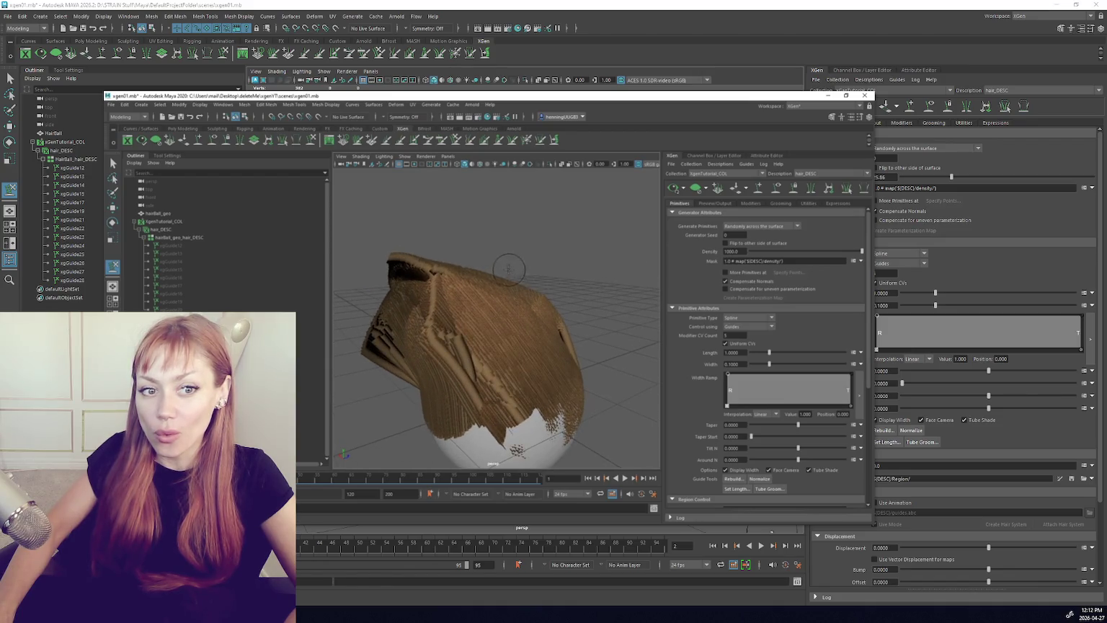
{"action": "left_click", "coordinate": [530, 165]}
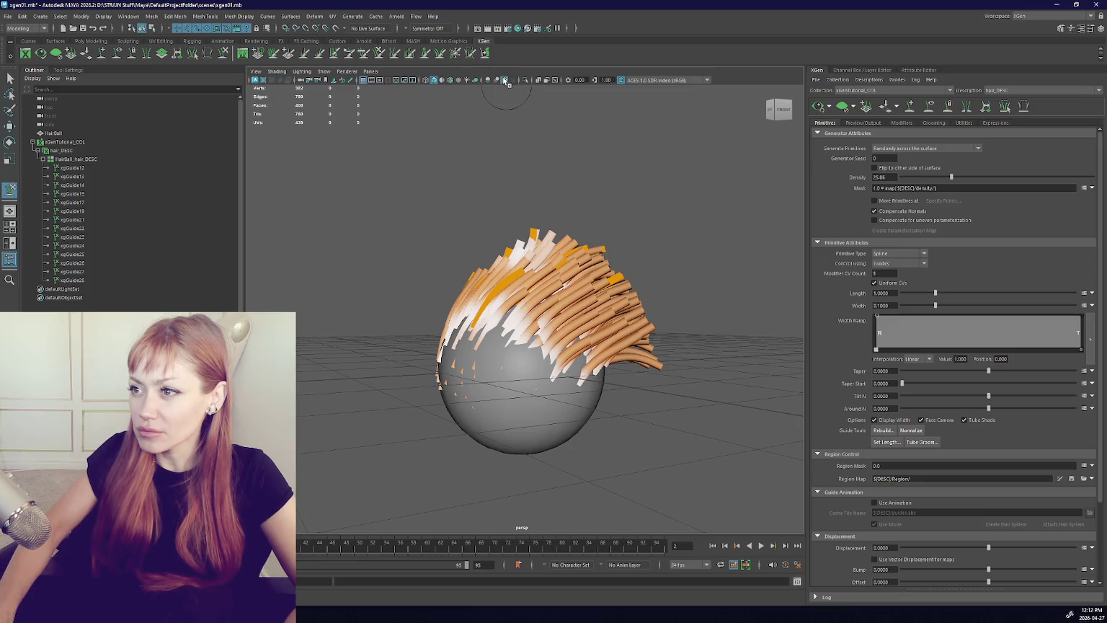
Set Density to 44.225, try a guide sculpt stroke, undo it and refresh the preview
{"action": "mouse_move", "coordinate": [951, 176]}
{"action": "left_mouse_down"}
{"action": "mouse_move", "coordinate": [1102, 177]}
{"action": "mouse_move", "coordinate": [985, 176]}
{"action": "left_mouse_up"}
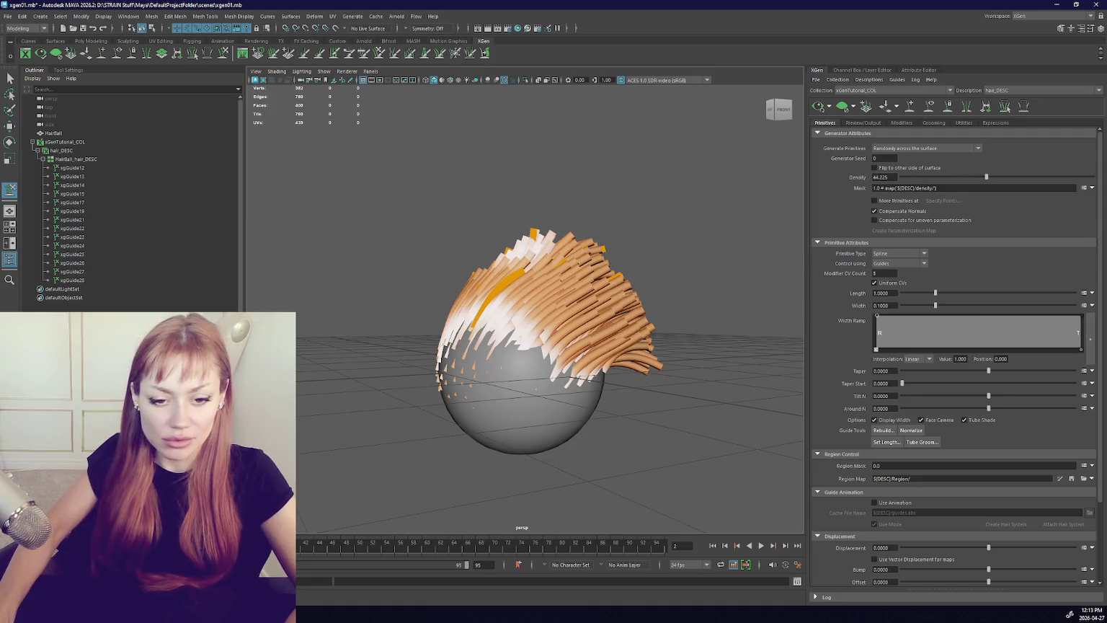
{"action": "left_click_drag", "start_coordinate": [457, 267], "coordinate": [531, 280], "text": "alt"}
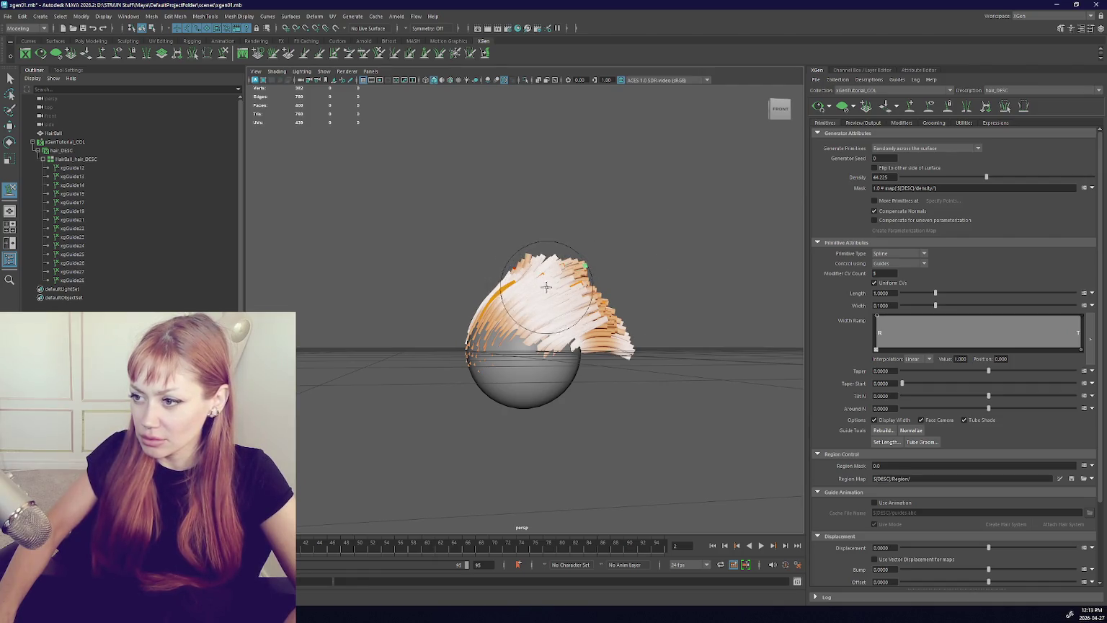
{"action": "left_click_drag", "start_coordinate": [548, 290], "coordinate": [550, 291]}
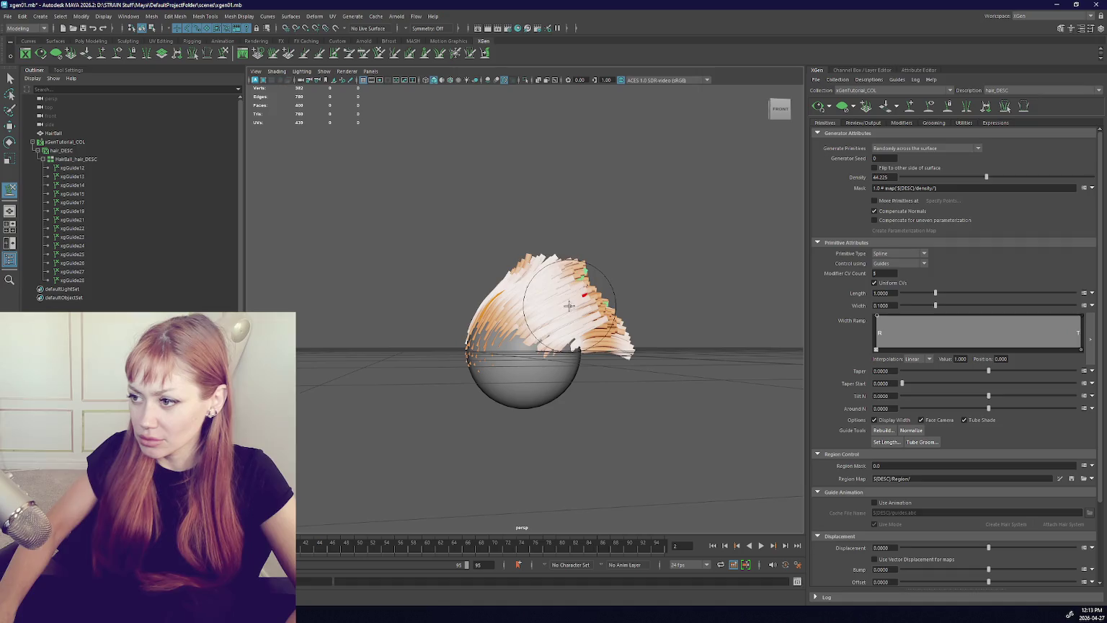
{"action": "left_click", "coordinate": [842, 106]}
{"action": "left_click", "coordinate": [819, 107]}
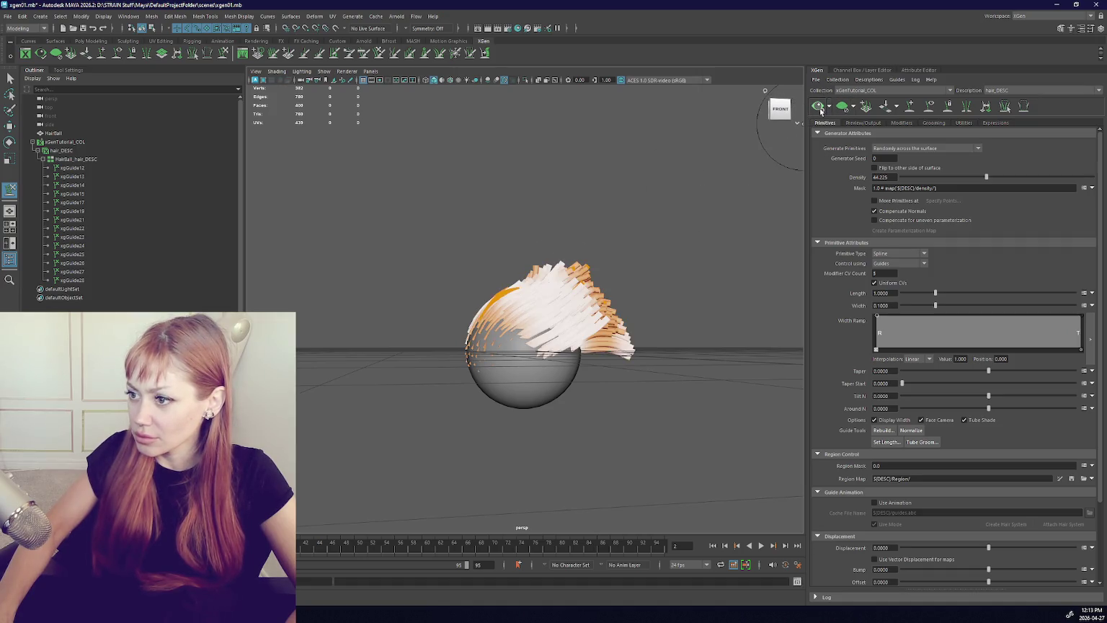
{"action": "key", "text": "ctrl+z"}
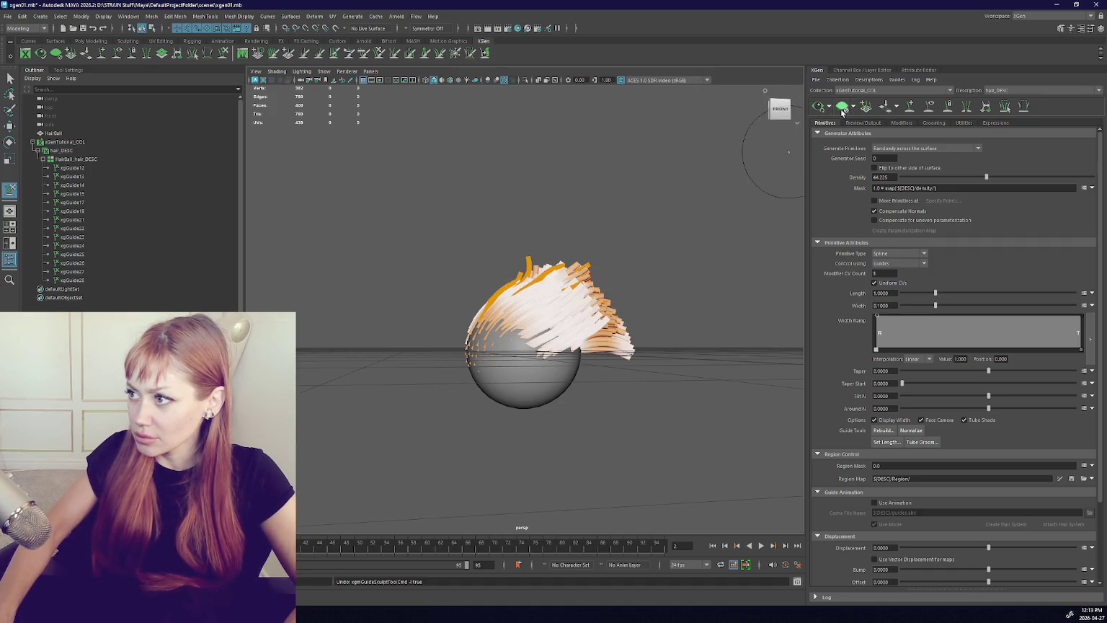
{"action": "left_click", "coordinate": [818, 108]}
{"action": "mouse_move", "coordinate": [554, 272]}
{"action": "left_mouse_down", "text": "alt"}
{"action": "mouse_move", "coordinate": [675, 289]}
{"action": "mouse_move", "coordinate": [719, 316]}
{"action": "mouse_move", "coordinate": [493, 281]}
{"action": "left_mouse_up", "text": "alt"}
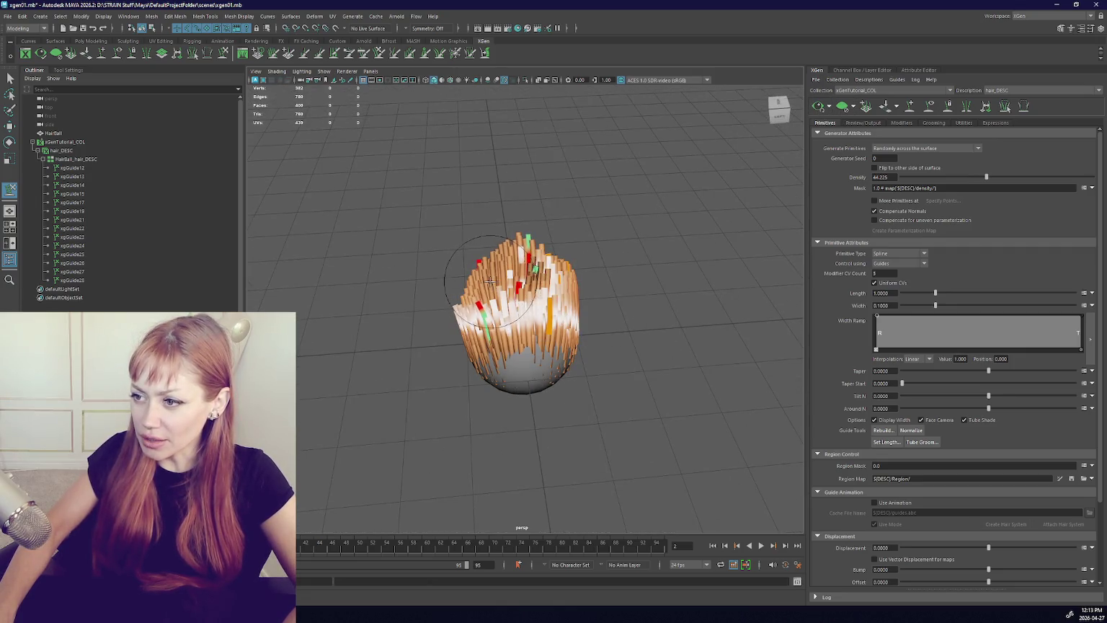
{"action": "left_click", "coordinate": [818, 107]}
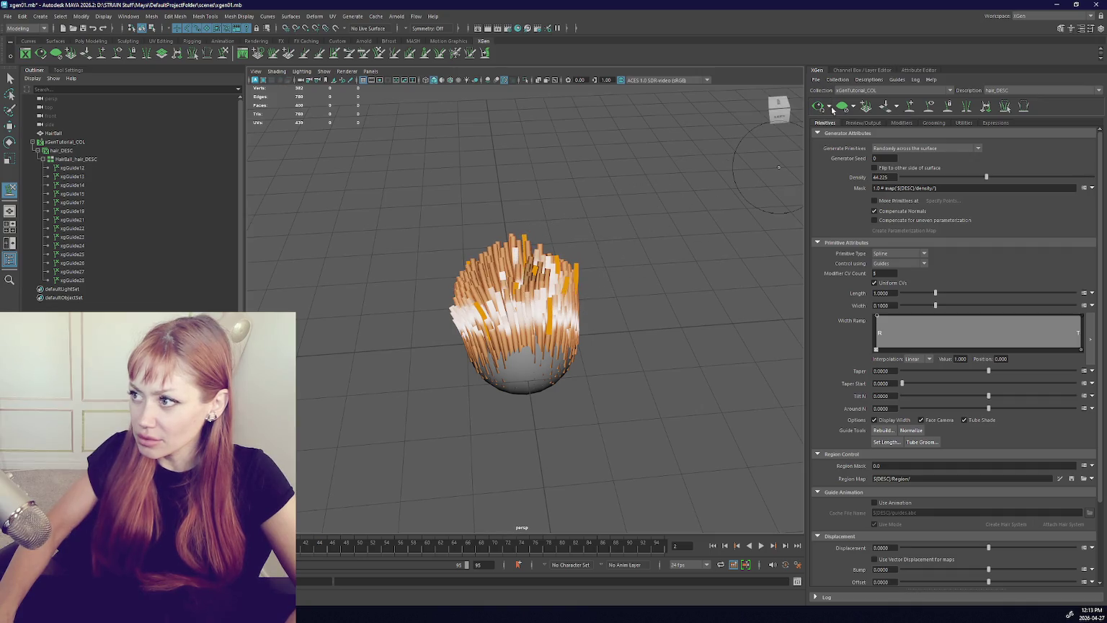
Sculpt the visible guides again, undo the bad stroke, and regenerate the dense hair preview
{"action": "left_click_drag", "start_coordinate": [732, 209], "coordinate": [618, 197], "text": "alt"}
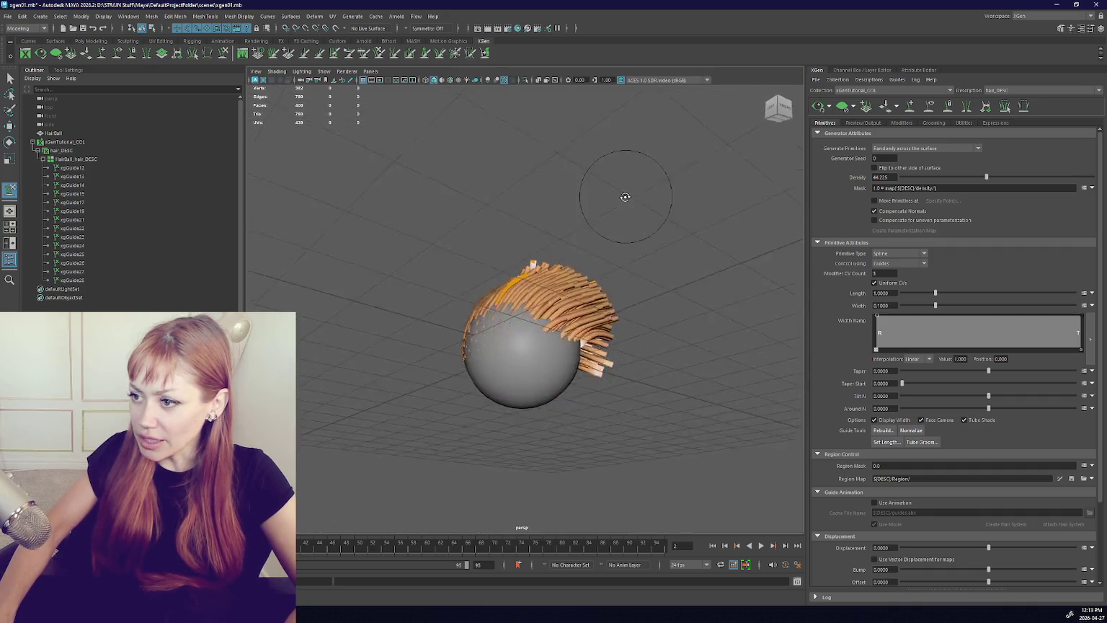
{"action": "left_click", "coordinate": [928, 106]}
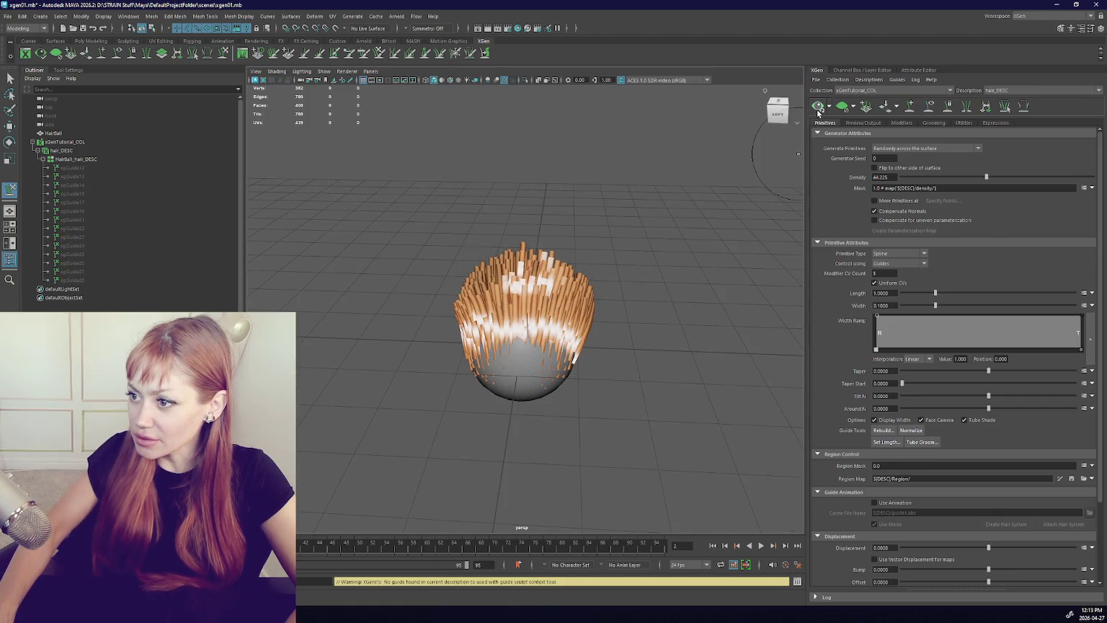
{"action": "left_click", "coordinate": [503, 288]}
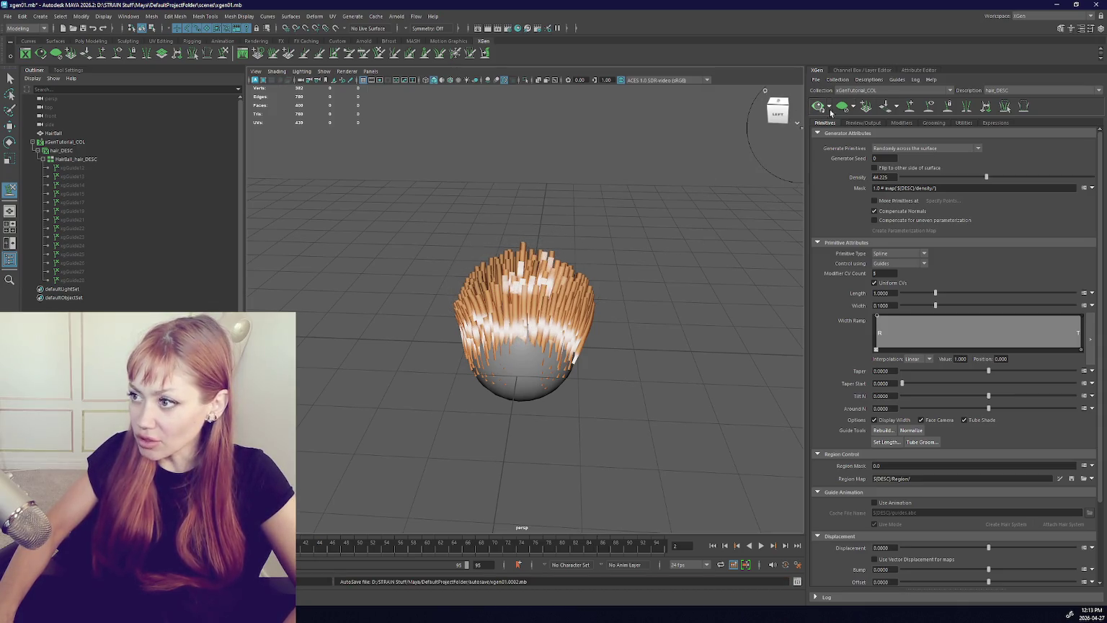
{"action": "left_click", "coordinate": [928, 106]}
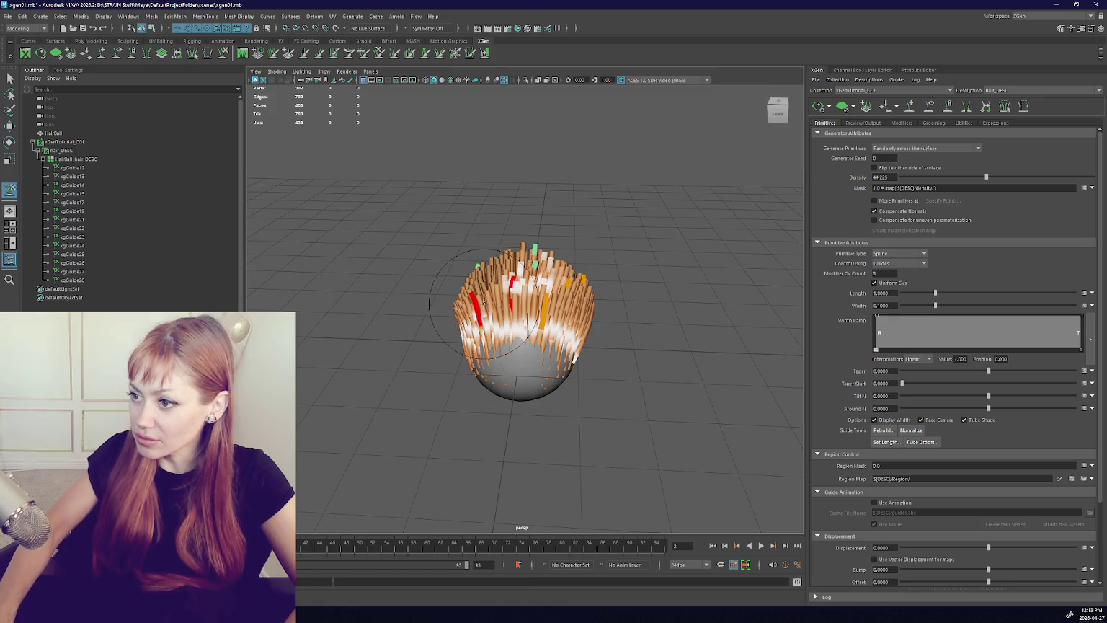
{"action": "left_click", "coordinate": [819, 105]}
{"action": "mouse_move", "coordinate": [605, 231]}
{"action": "left_mouse_down", "text": "alt"}
{"action": "mouse_move", "coordinate": [586, 301]}
{"action": "mouse_move", "coordinate": [525, 197]}
{"action": "mouse_move", "coordinate": [586, 346]}
{"action": "mouse_move", "coordinate": [587, 335]}
{"action": "left_mouse_up", "text": "alt"}
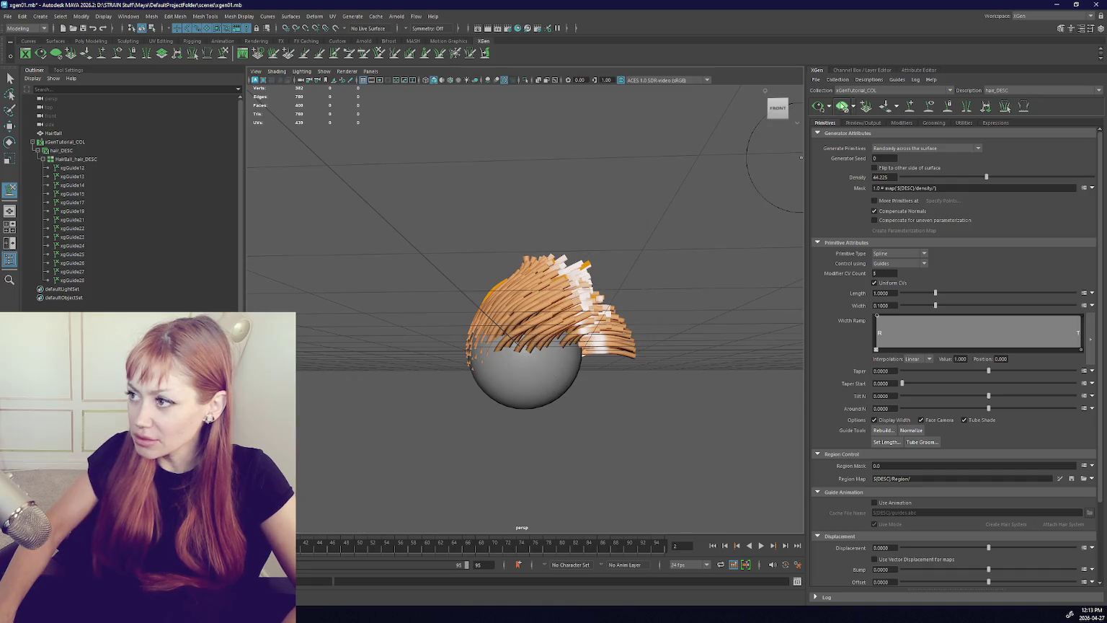
{"action": "key", "text": "ctrl+z"}
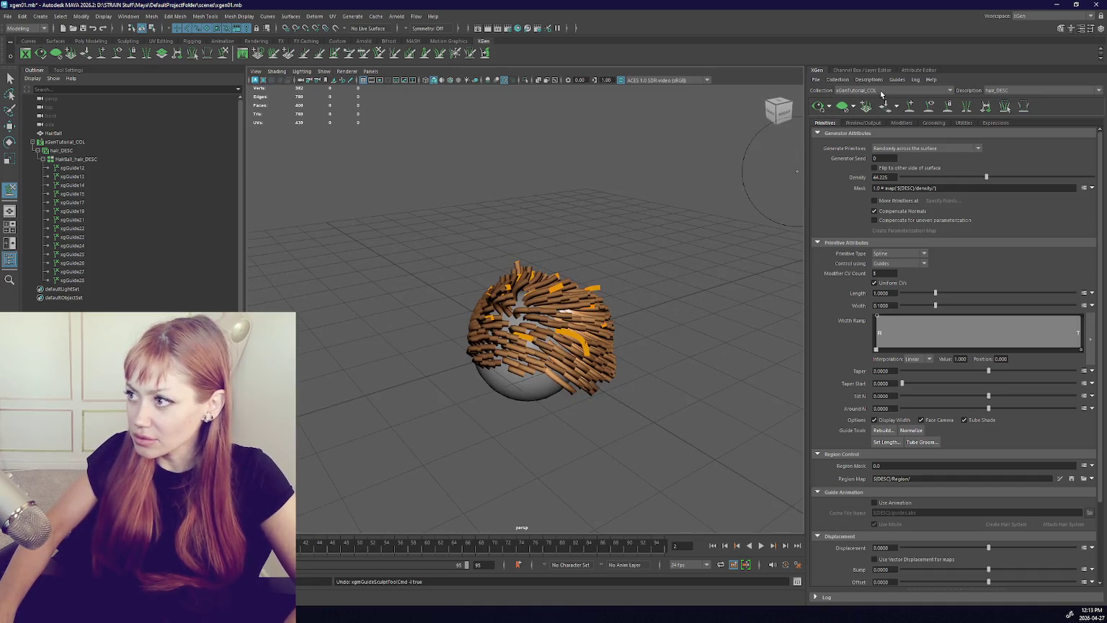
{"action": "left_click", "coordinate": [819, 106]}
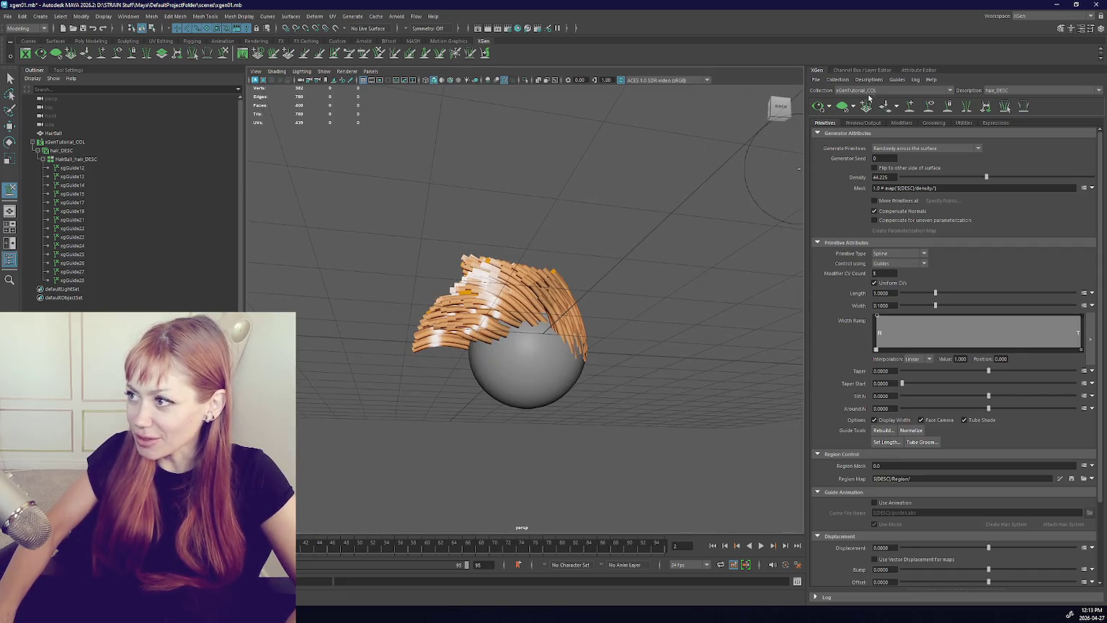
{"action": "left_click", "coordinate": [819, 107]}
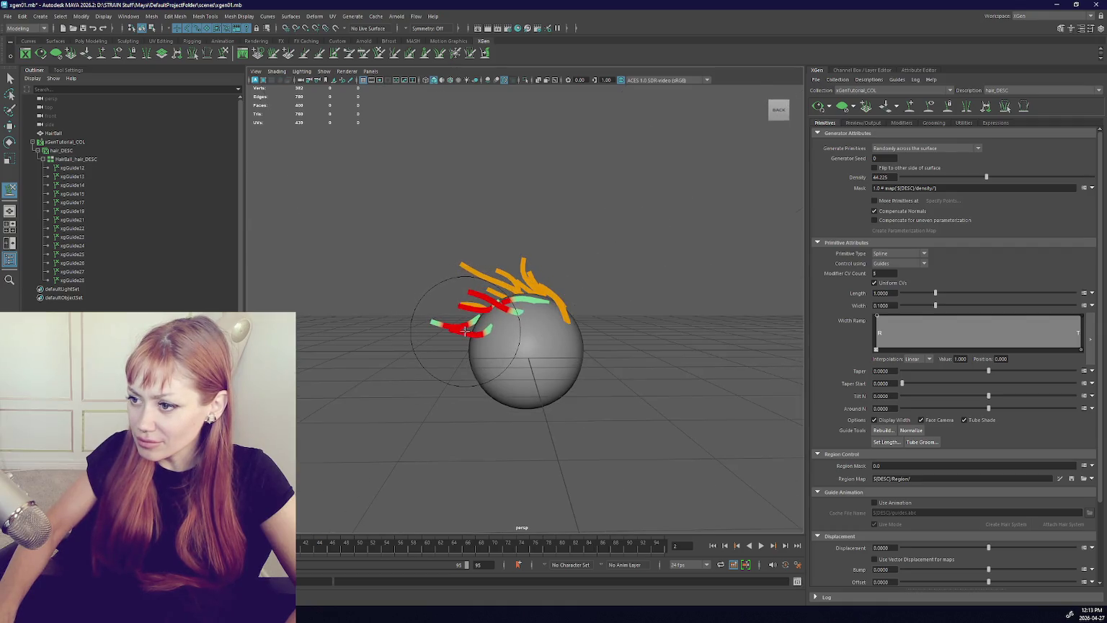
{"action": "left_click", "coordinate": [820, 107]}
{"action": "left_click_drag", "start_coordinate": [630, 247], "coordinate": [508, 290], "text": "alt"}
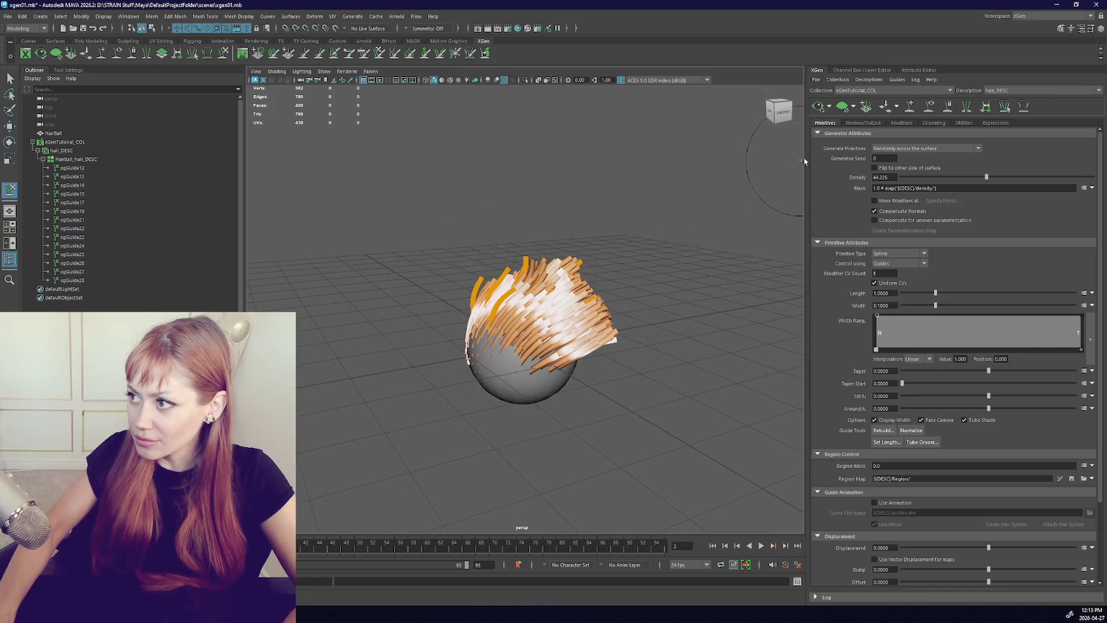
Pick an option from the Update XGen Preview dropdown and regenerate the hair preview
{"action": "left_click", "coordinate": [830, 107]}
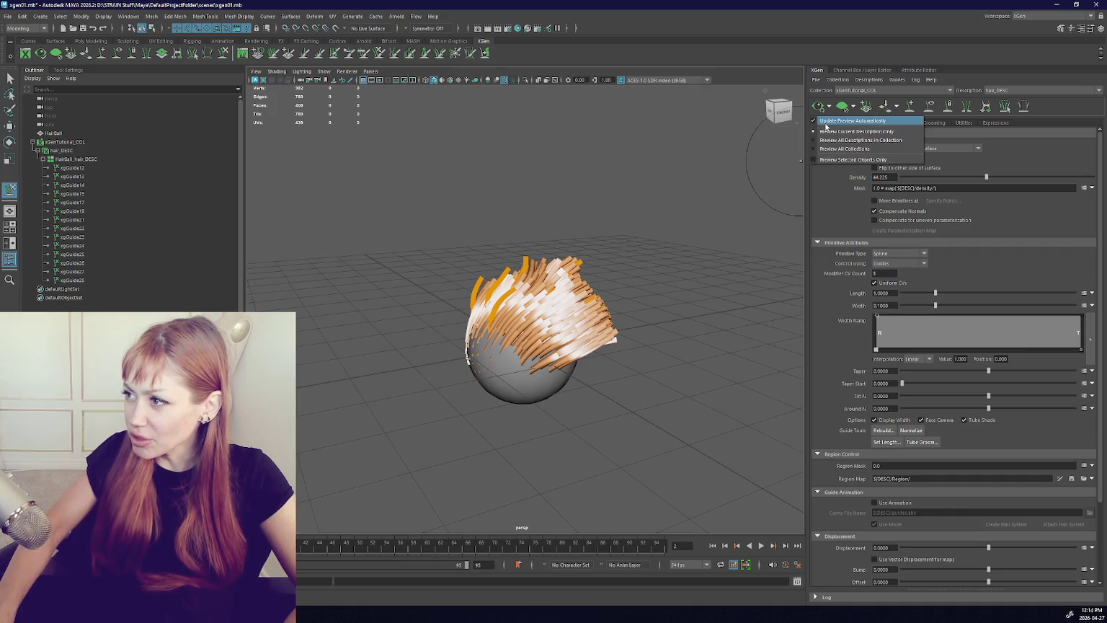
{"action": "left_click", "coordinate": [818, 110]}
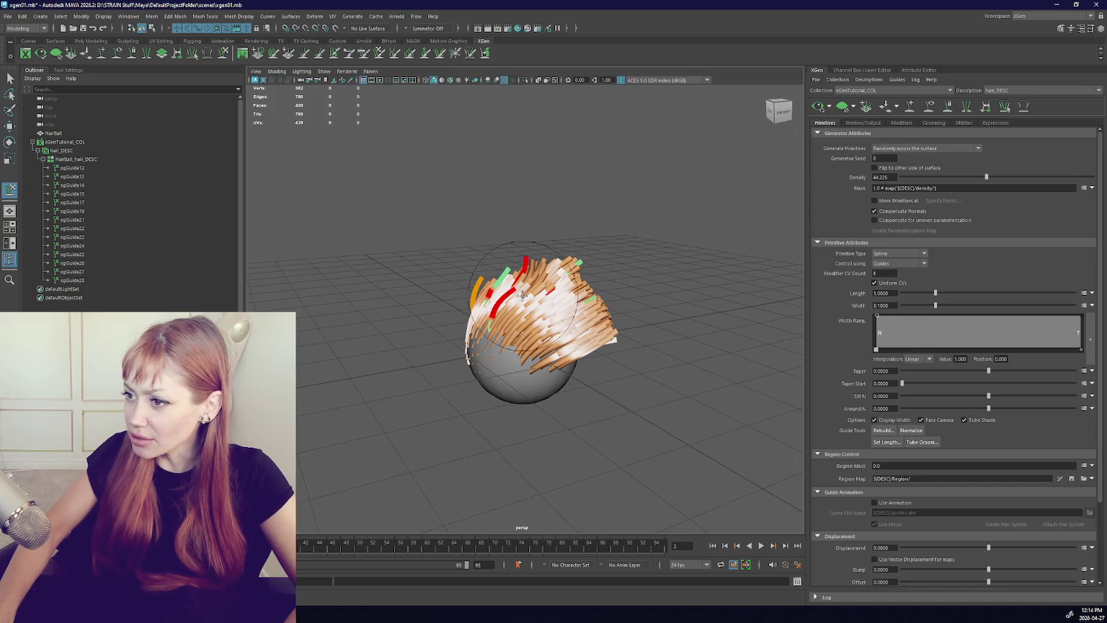
{"action": "left_click", "coordinate": [829, 107]}
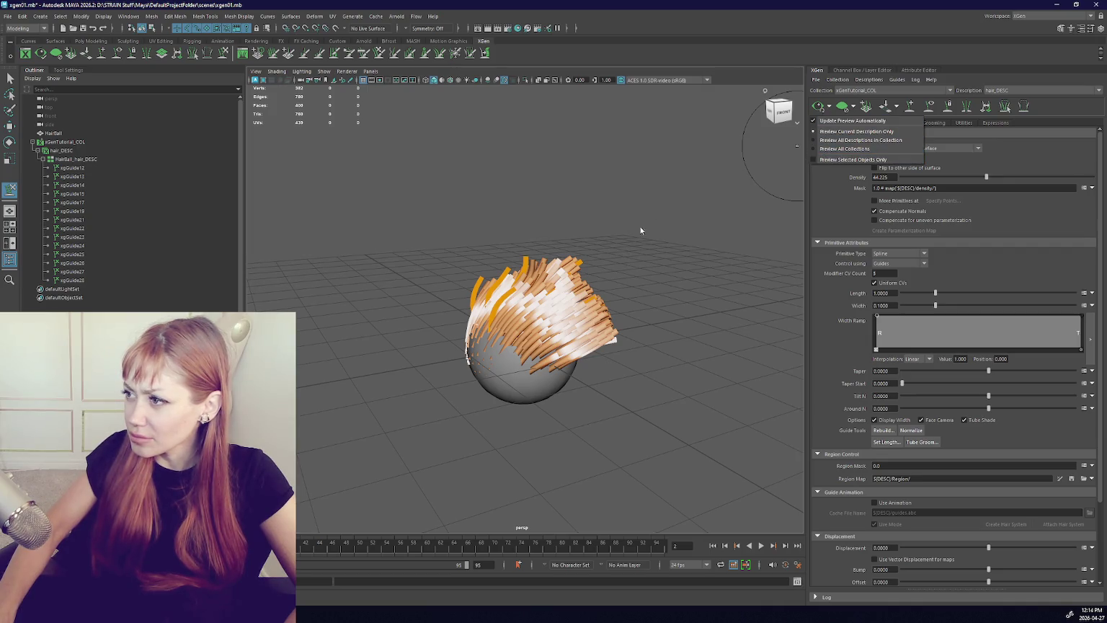
{"action": "left_click", "coordinate": [819, 108]}
{"action": "left_click", "coordinate": [819, 110]}
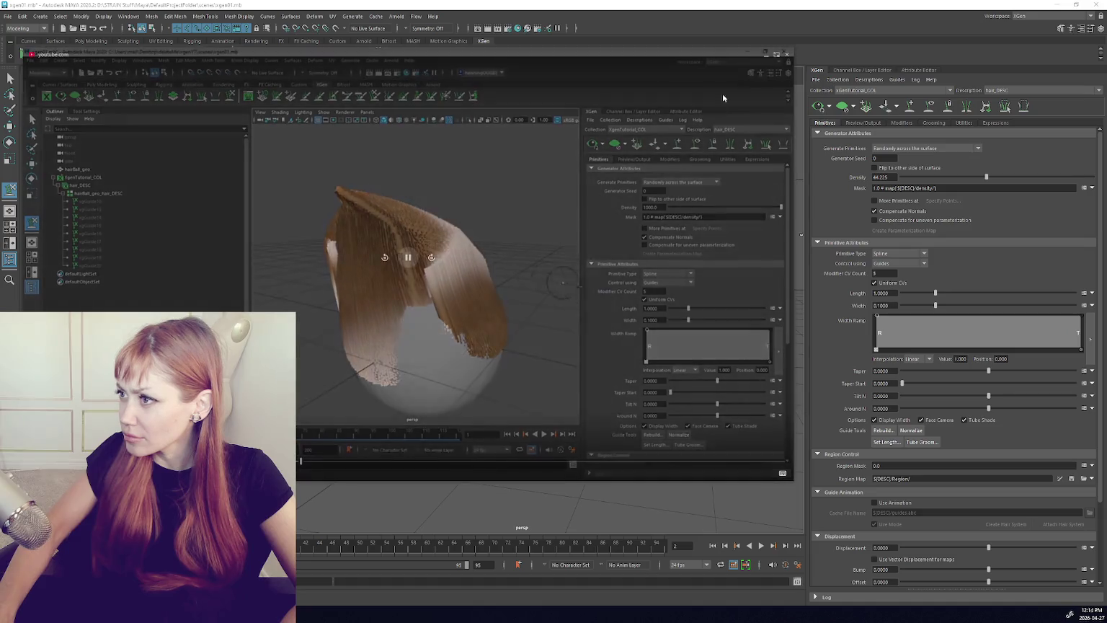
{"action": "mouse_move", "coordinate": [784, 52]}
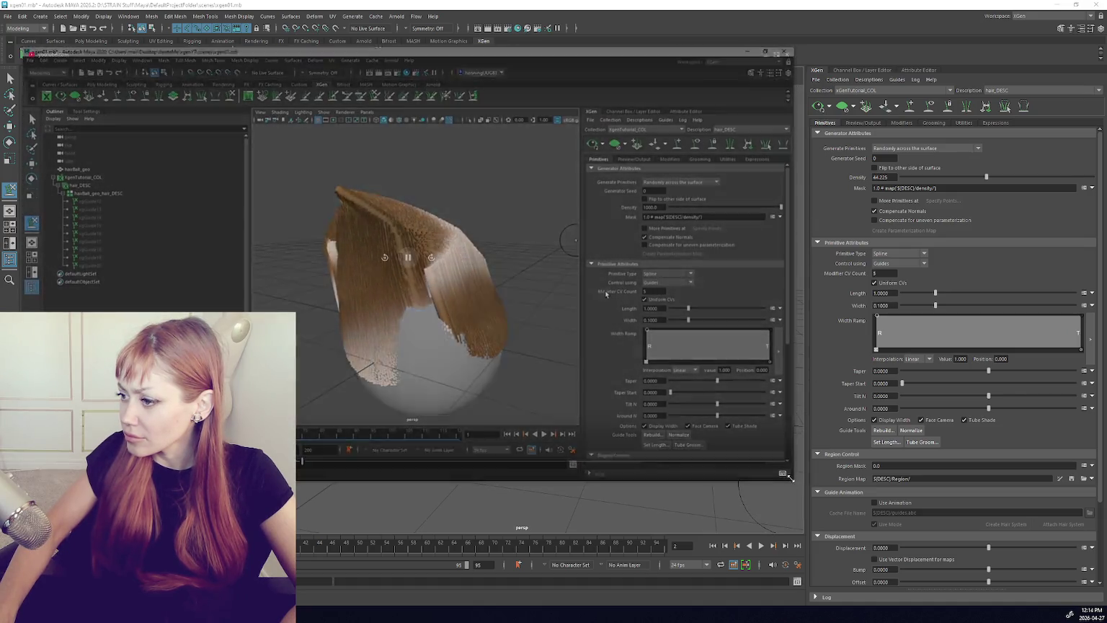
Shrink the YouTube reference video and park it lower middle, below the HairBall hair
{"action": "left_click_drag", "start_coordinate": [792, 480], "coordinate": [684, 417]}
{"action": "left_click_drag", "start_coordinate": [432, 51], "coordinate": [550, 213]}
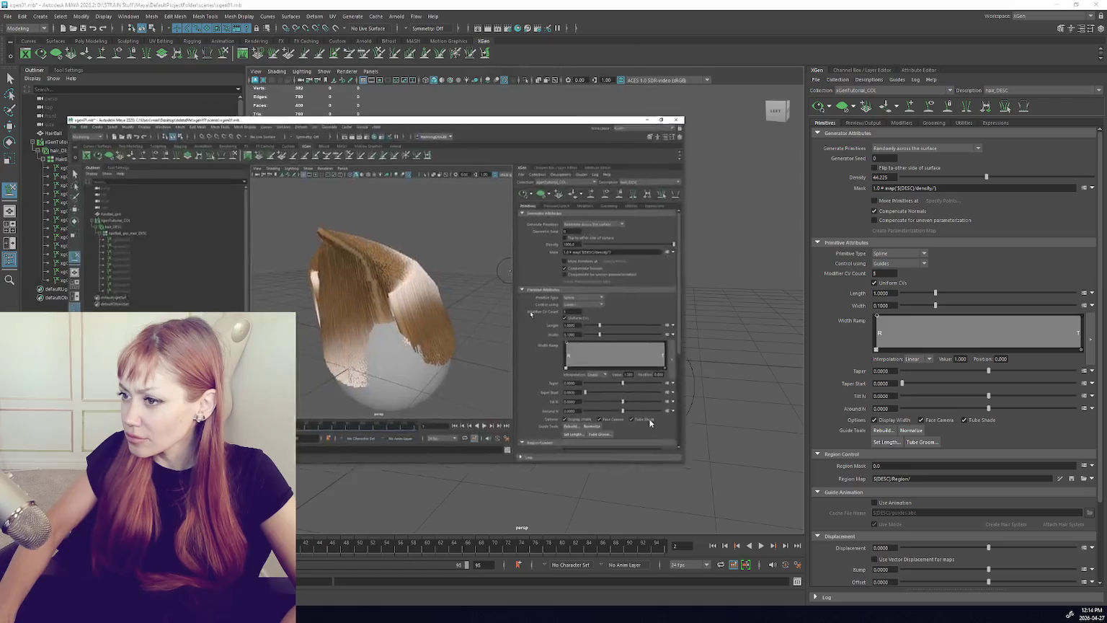
{"action": "left_click_drag", "start_coordinate": [605, 108], "coordinate": [617, 113], "text": "alt"}
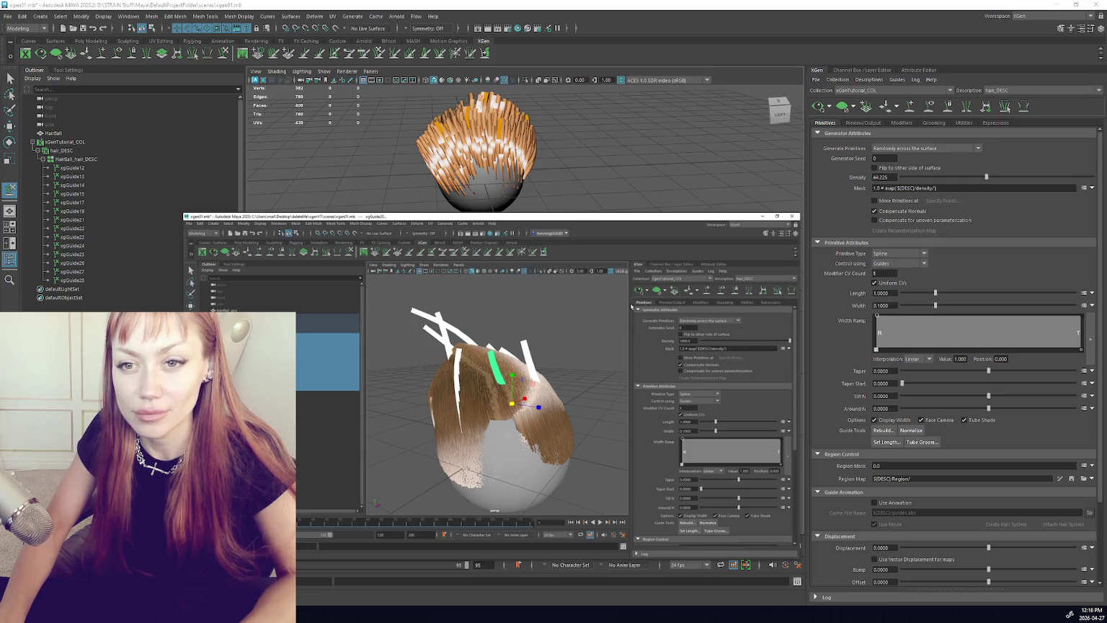
Set the hair_DESC strand width to 0.015 and the density to 100
{"action": "mouse_move", "coordinate": [485, 286]}
{"action": "scroll", "coordinate": [545, 153], "scroll_direction": "up", "scroll_amount": 3}
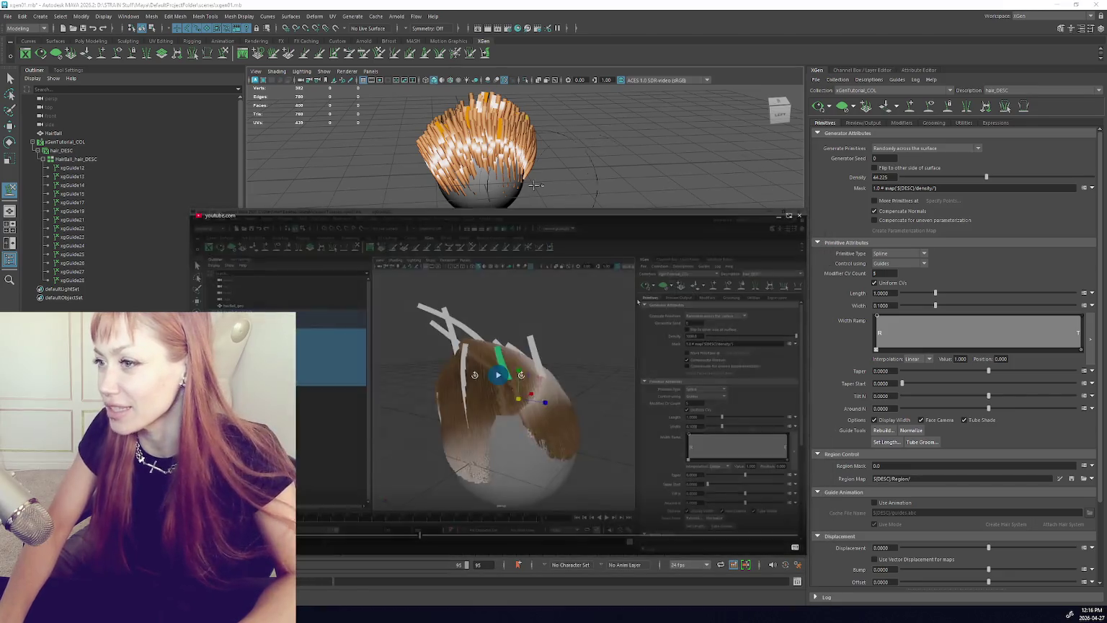
{"action": "mouse_move", "coordinate": [986, 176]}
{"action": "left_mouse_down"}
{"action": "mouse_move", "coordinate": [1090, 177]}
{"action": "mouse_move", "coordinate": [971, 177]}
{"action": "mouse_move", "coordinate": [984, 177]}
{"action": "left_mouse_up"}
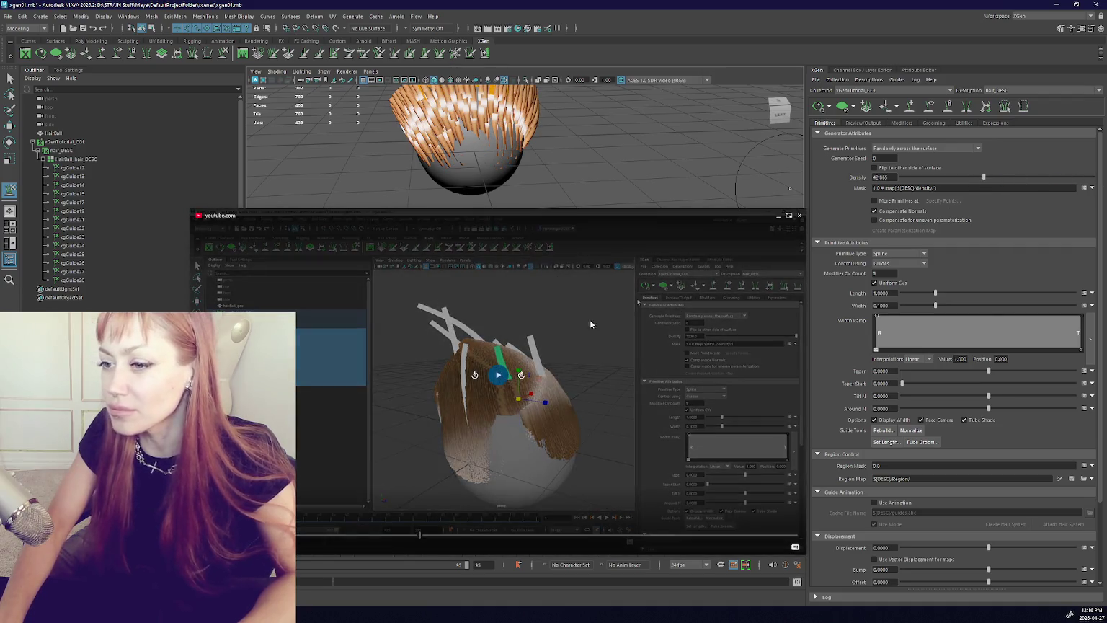
{"action": "left_click", "coordinate": [497, 380]}
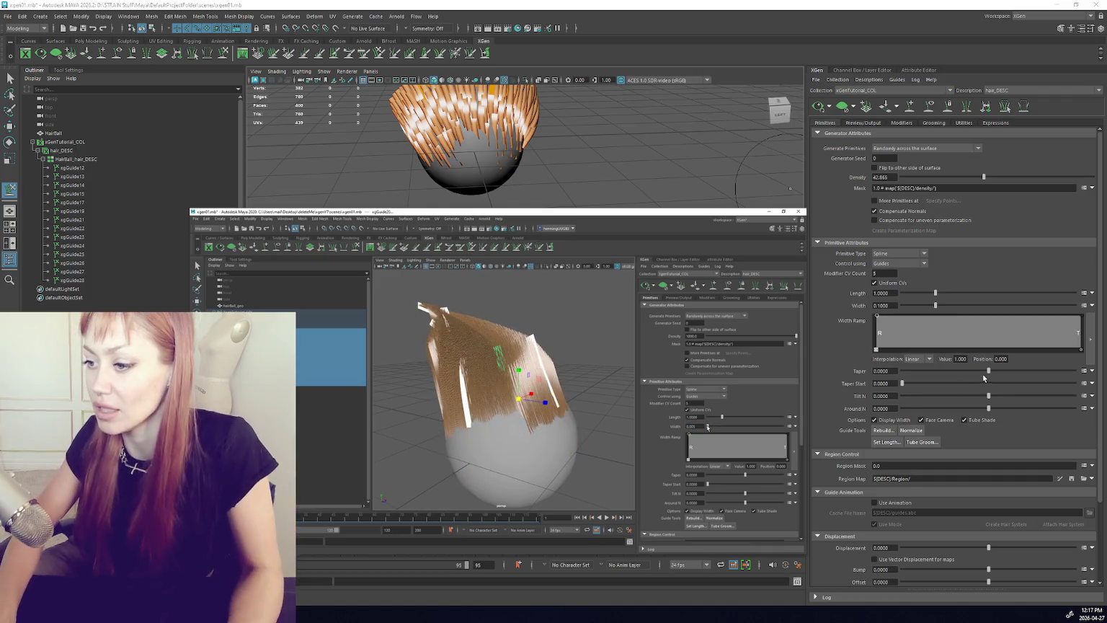
{"action": "left_click_drag", "start_coordinate": [935, 305], "coordinate": [905, 305]}
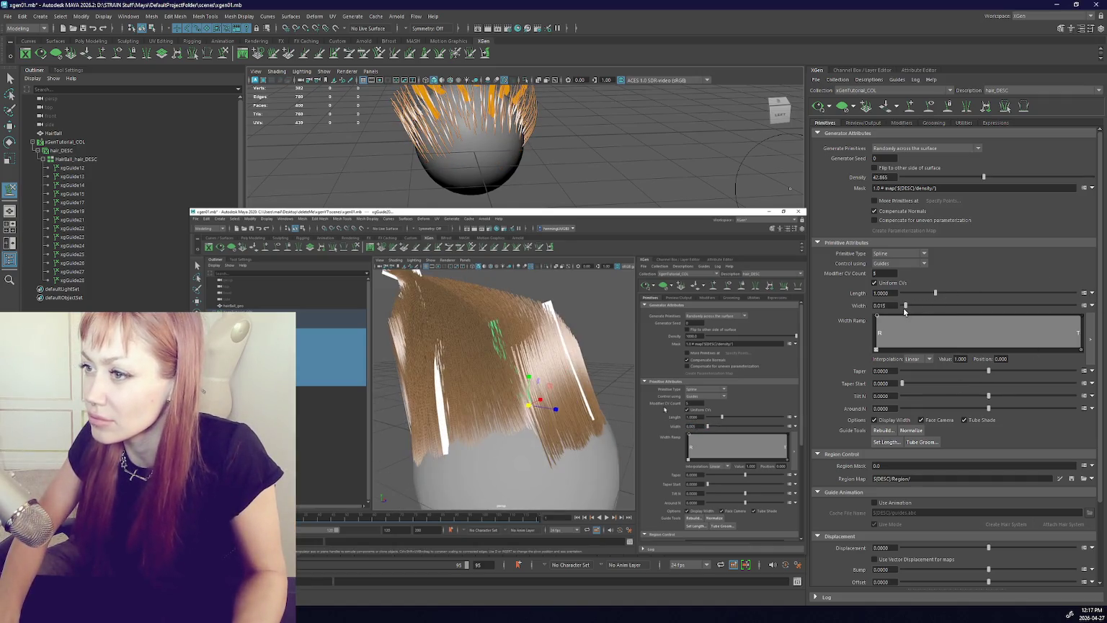
{"action": "left_click_drag", "start_coordinate": [984, 176], "coordinate": [1093, 177]}
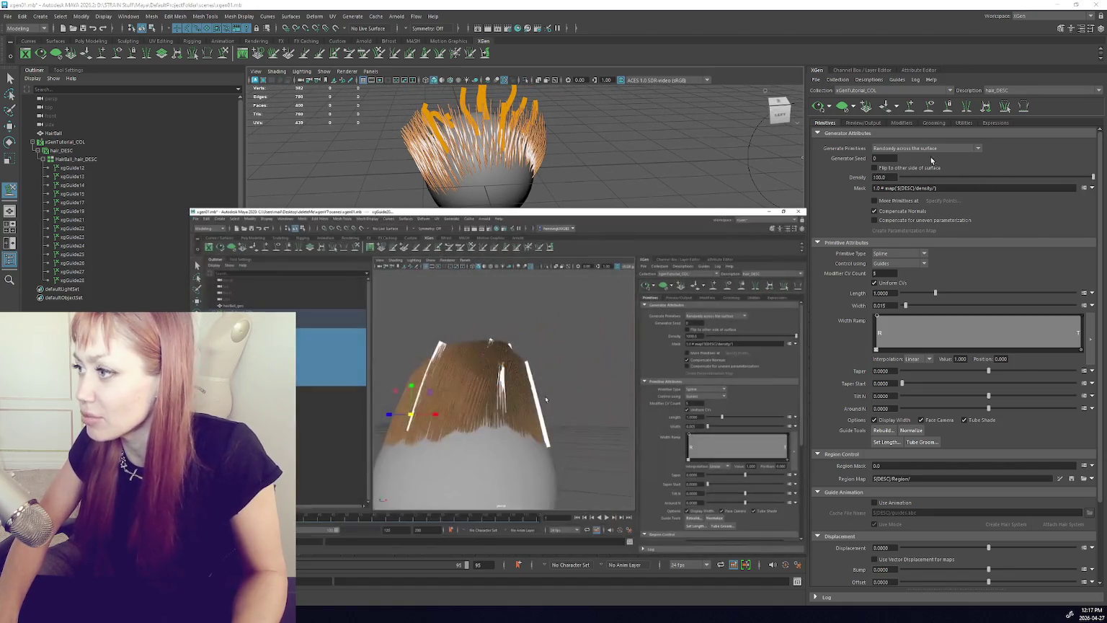
Set the hair density to 1000 and the strand width to 0.005
{"action": "double_click", "coordinate": [893, 175]}
{"action": "type", "text": "1000"}
{"action": "key", "text": "Return"}
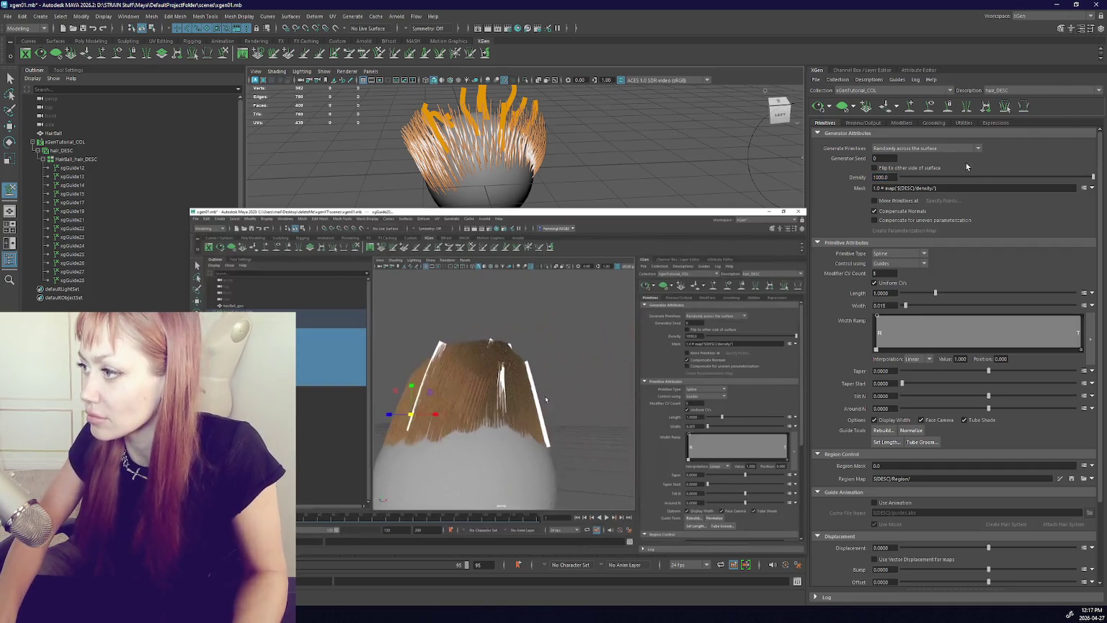
{"action": "left_click", "coordinate": [974, 198]}
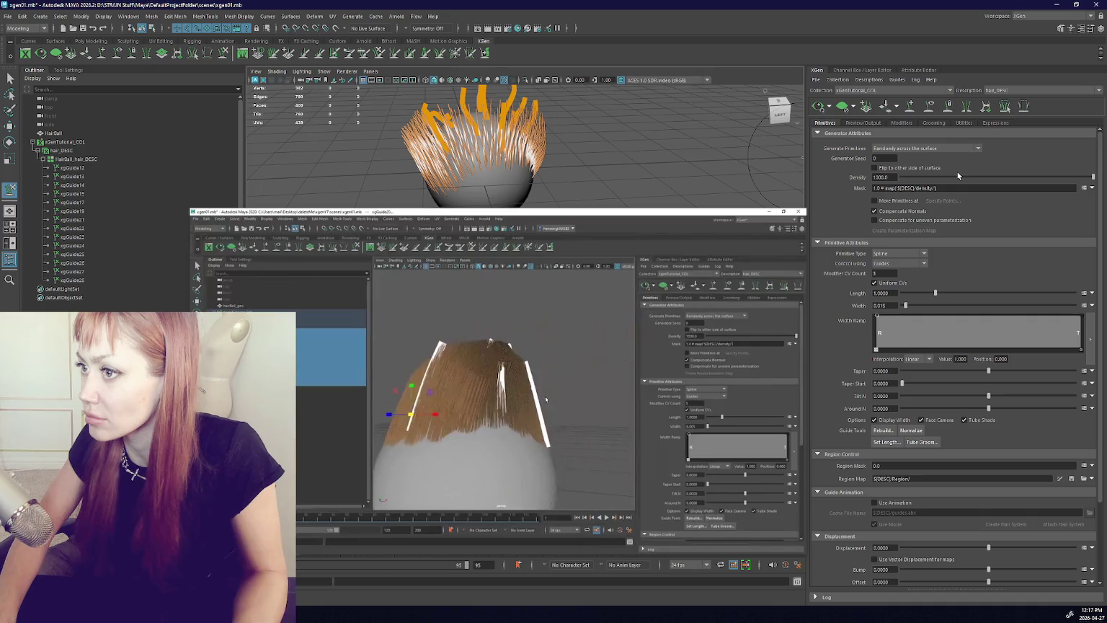
{"action": "mouse_move", "coordinate": [1092, 175]}
{"action": "left_mouse_down"}
{"action": "mouse_move", "coordinate": [899, 176]}
{"action": "mouse_move", "coordinate": [1022, 177]}
{"action": "mouse_move", "coordinate": [1042, 189]}
{"action": "left_mouse_up"}
{"action": "mouse_move", "coordinate": [713, 188]}
{"action": "left_mouse_down", "text": "alt"}
{"action": "mouse_move", "coordinate": [646, 159]}
{"action": "mouse_move", "coordinate": [637, 137]}
{"action": "mouse_move", "coordinate": [577, 151]}
{"action": "left_mouse_up", "text": "alt"}
{"action": "scroll", "coordinate": [638, 137], "scroll_direction": "up", "scroll_amount": 2}
{"action": "scroll", "coordinate": [638, 137], "scroll_direction": "up", "scroll_amount": 3}
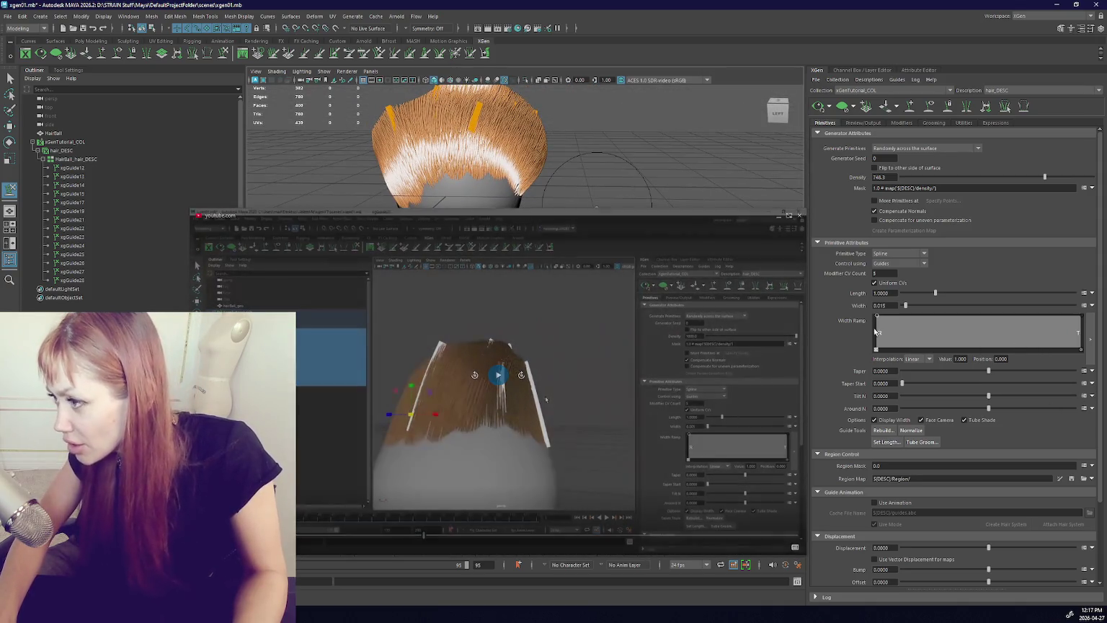
{"action": "double_click", "coordinate": [881, 306]}
{"action": "type", "text": "0.005"}
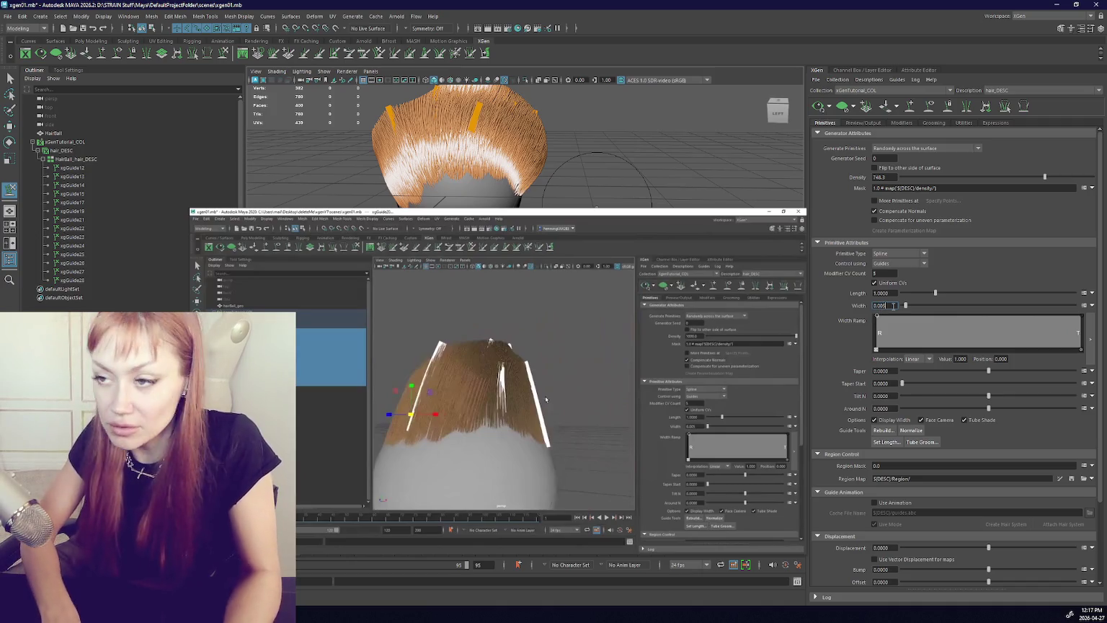
{"action": "key", "text": "Return"}
{"action": "left_click_drag", "start_coordinate": [1044, 176], "coordinate": [1102, 180]}
Inspect the finer hair from several angles and taper the strand tips to about 0.26
{"action": "mouse_move", "coordinate": [577, 144]}
{"action": "left_mouse_down", "text": "alt"}
{"action": "mouse_move", "coordinate": [629, 135]}
{"action": "mouse_move", "coordinate": [650, 155]}
{"action": "mouse_move", "coordinate": [611, 150]}
{"action": "mouse_move", "coordinate": [628, 193]}
{"action": "left_mouse_up", "text": "alt"}
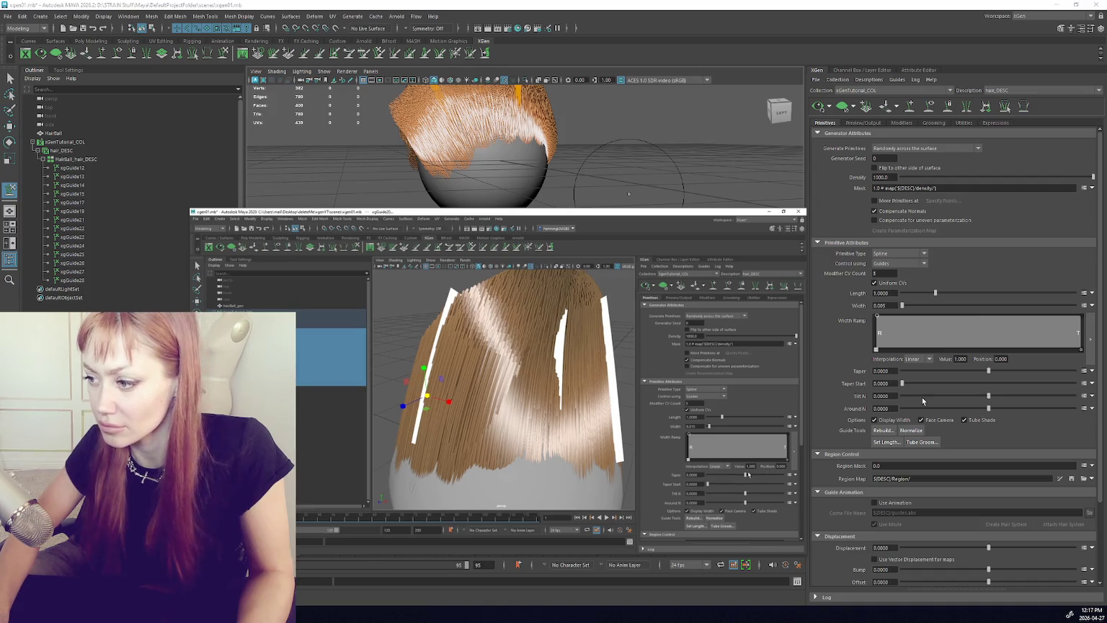
{"action": "scroll", "coordinate": [998, 347], "scroll_direction": "down", "scroll_amount": 2}
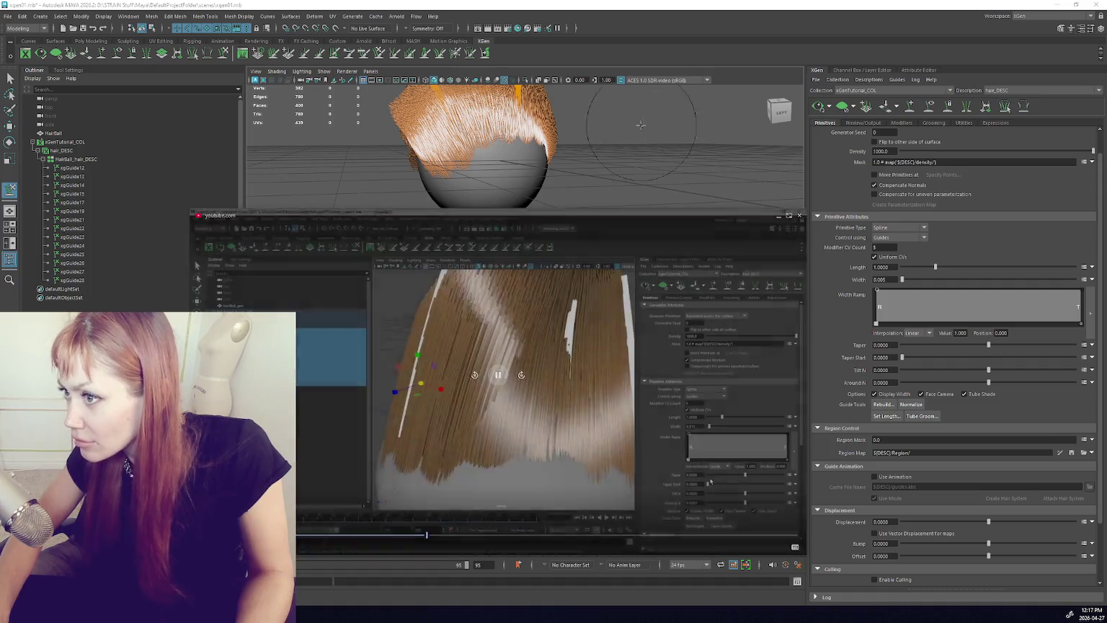
{"action": "left_click_drag", "start_coordinate": [533, 145], "coordinate": [585, 152]}
{"action": "scroll", "coordinate": [584, 152], "scroll_direction": "up", "scroll_amount": 3}
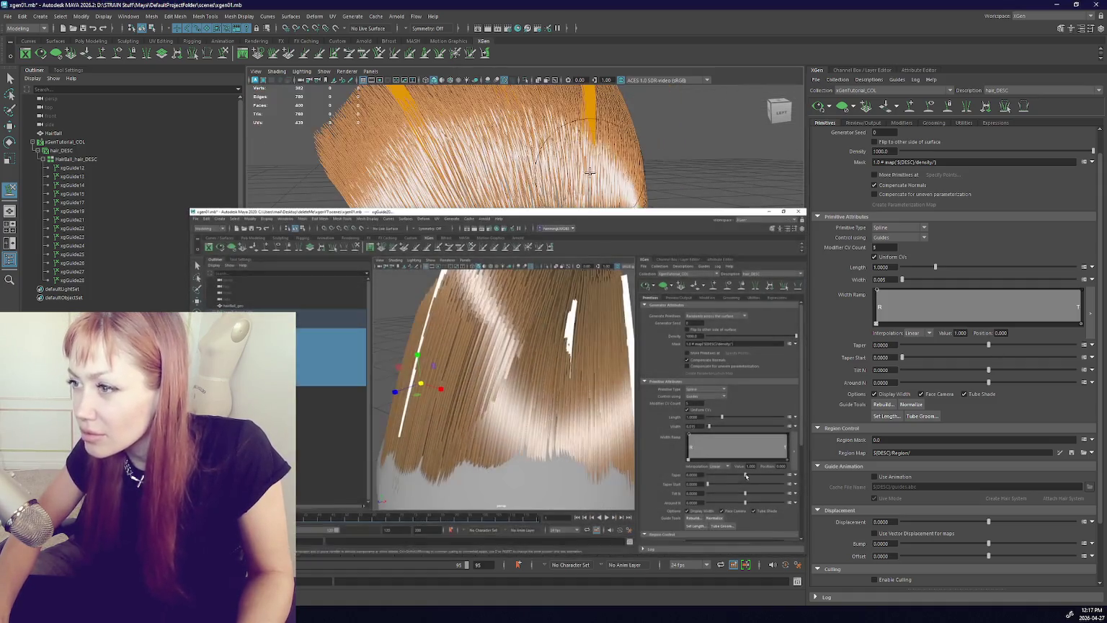
{"action": "left_click_drag", "start_coordinate": [623, 161], "coordinate": [744, 180], "text": "alt"}
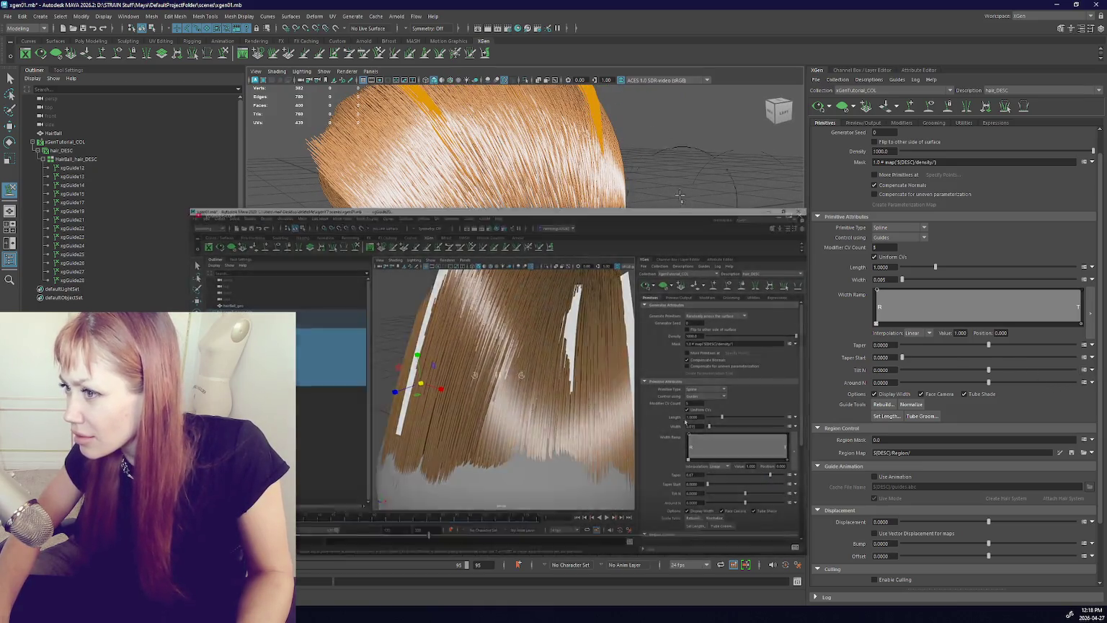
{"action": "left_click_drag", "start_coordinate": [634, 155], "coordinate": [675, 172], "text": "alt"}
{"action": "mouse_move", "coordinate": [1002, 345]}
{"action": "left_mouse_down"}
{"action": "mouse_move", "coordinate": [1015, 346]}
{"action": "mouse_move", "coordinate": [918, 347]}
{"action": "mouse_move", "coordinate": [1010, 340]}
{"action": "left_mouse_up"}
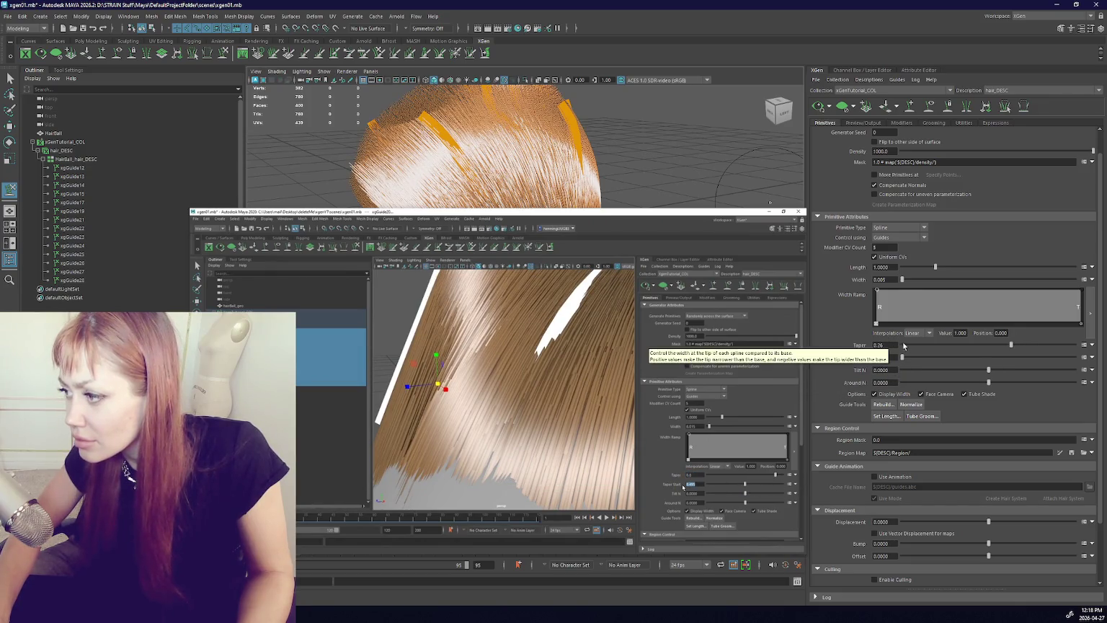
Set both Taper and Taper Start of Hair_DESC to 0.8
{"action": "left_click_drag", "start_coordinate": [1011, 345], "coordinate": [1021, 345]}
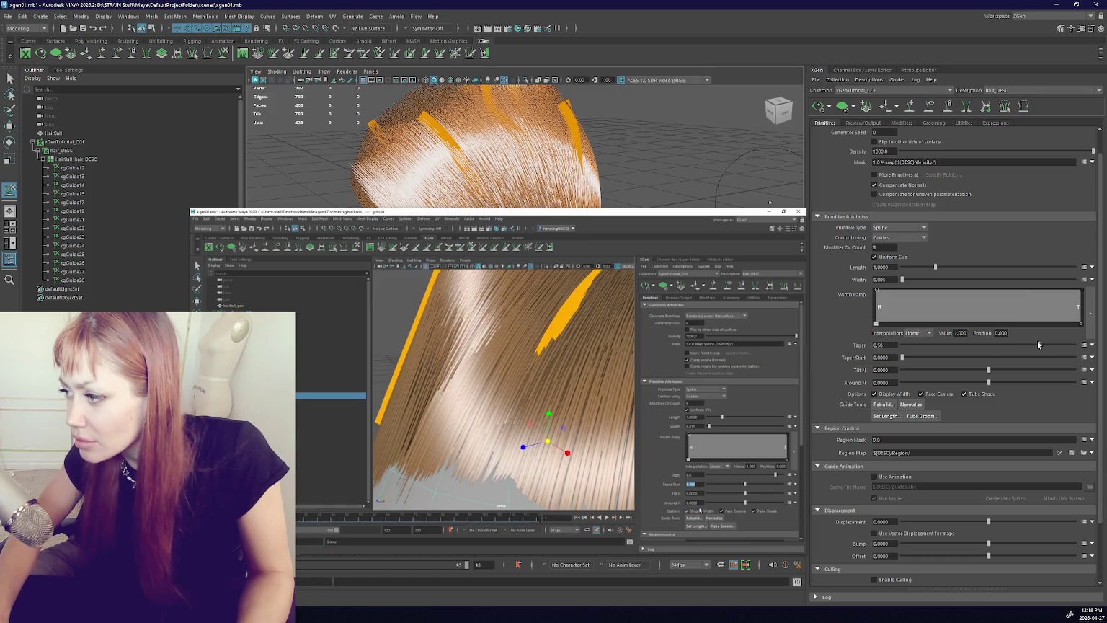
{"action": "double_click", "coordinate": [886, 345]}
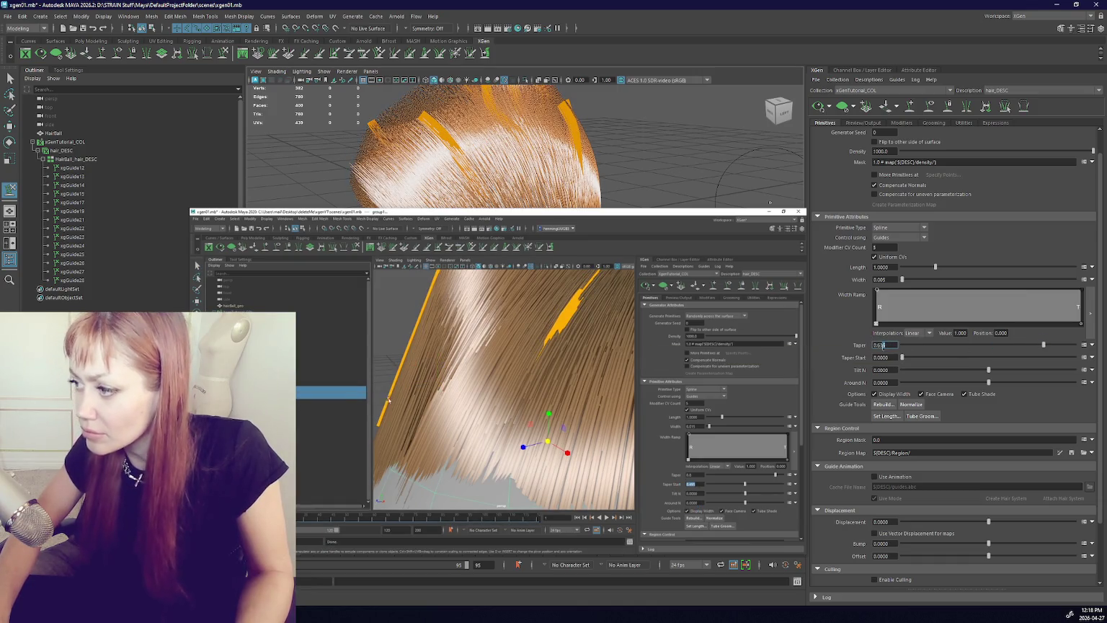
{"action": "type", "text": "0.8"}
{"action": "key", "text": "Return"}
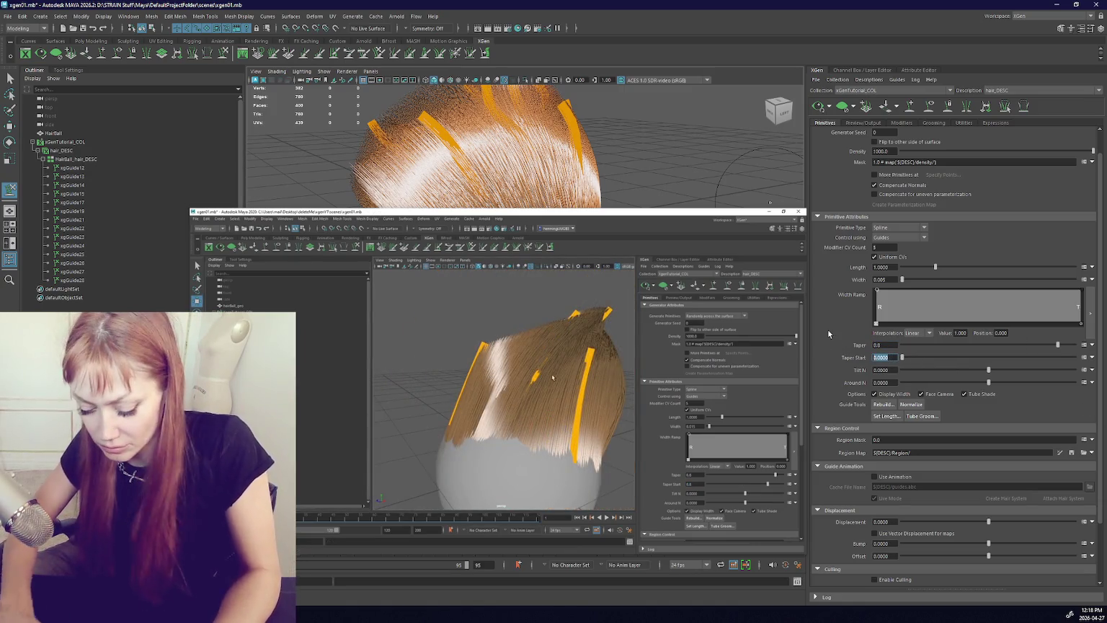
{"action": "type", "text": "0.8"}
{"action": "key", "text": "Return"}
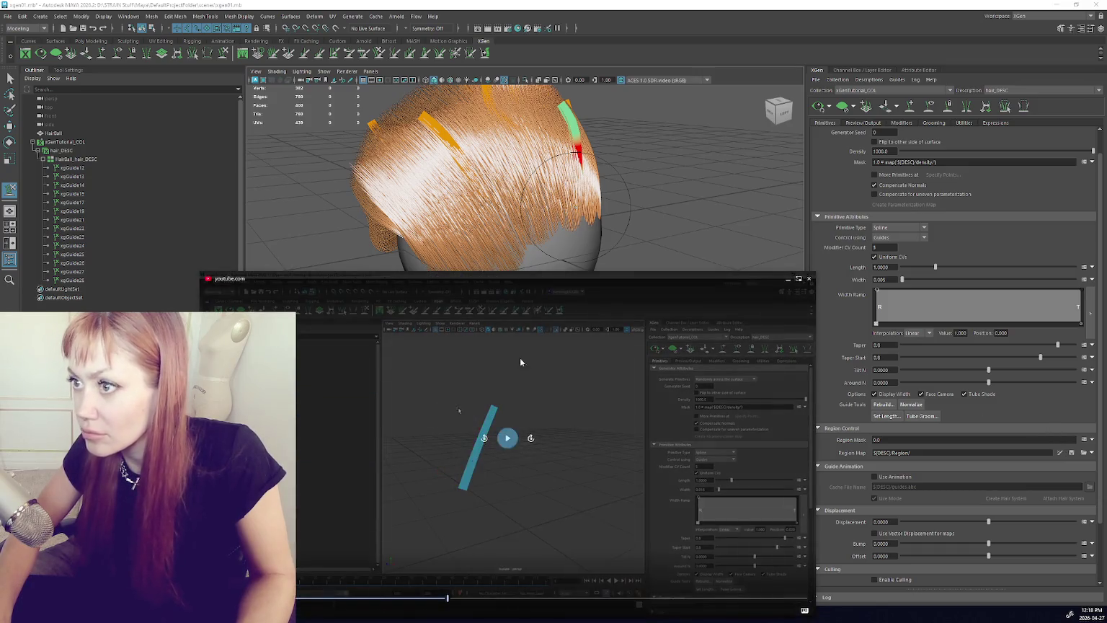
Raise the tutorial window, jump the video to its groom section, and play it
{"action": "left_click", "coordinate": [467, 88]}
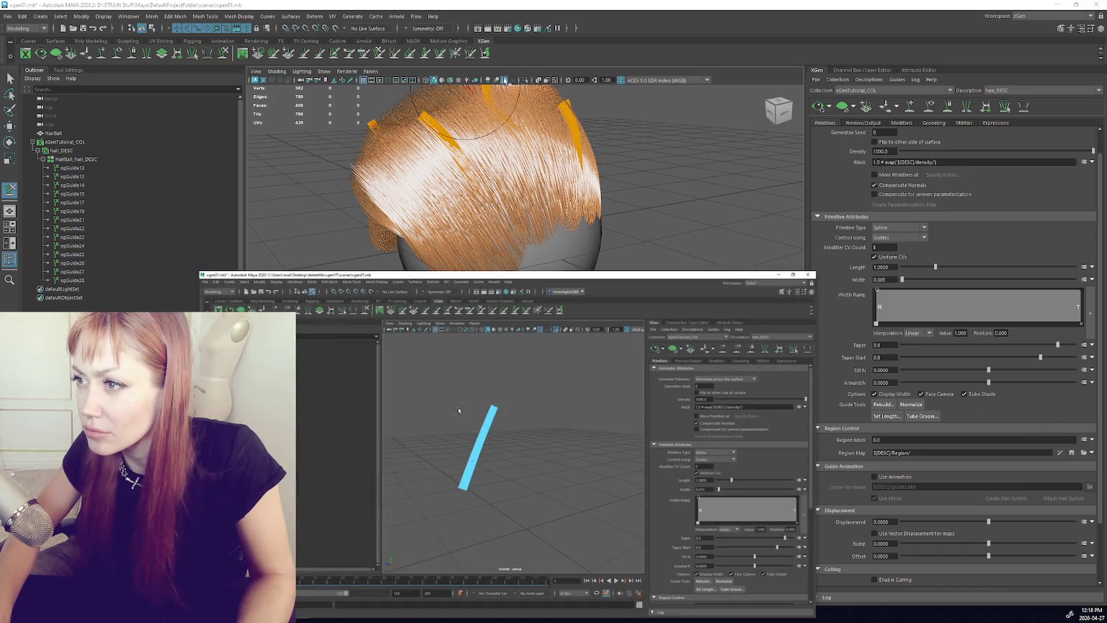
{"action": "left_click", "coordinate": [505, 88]}
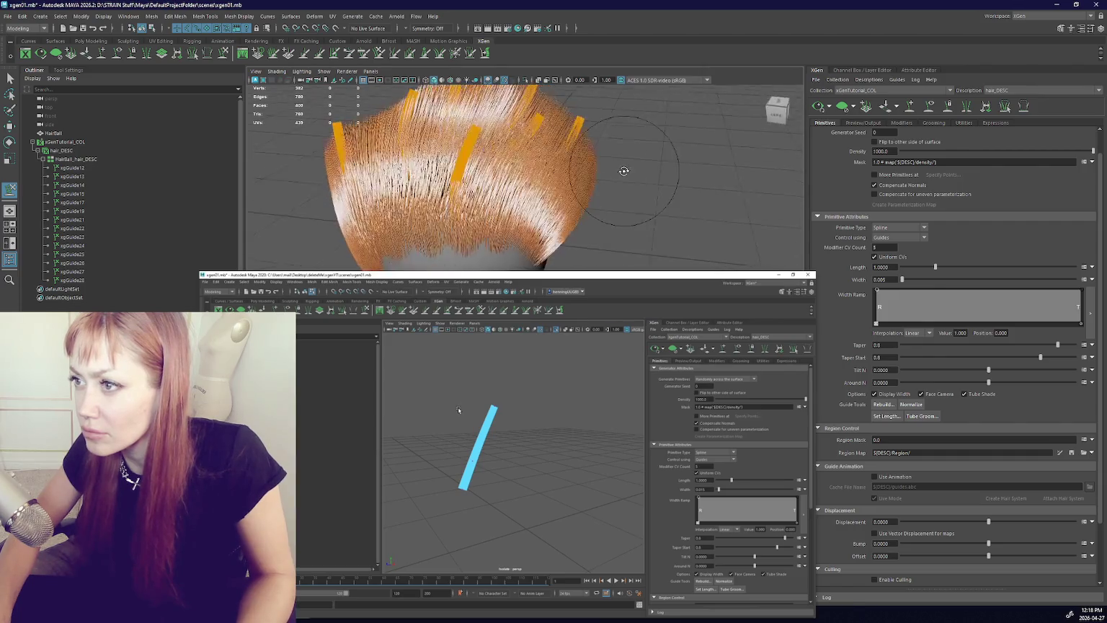
{"action": "left_click_drag", "start_coordinate": [659, 164], "coordinate": [642, 168], "text": "alt"}
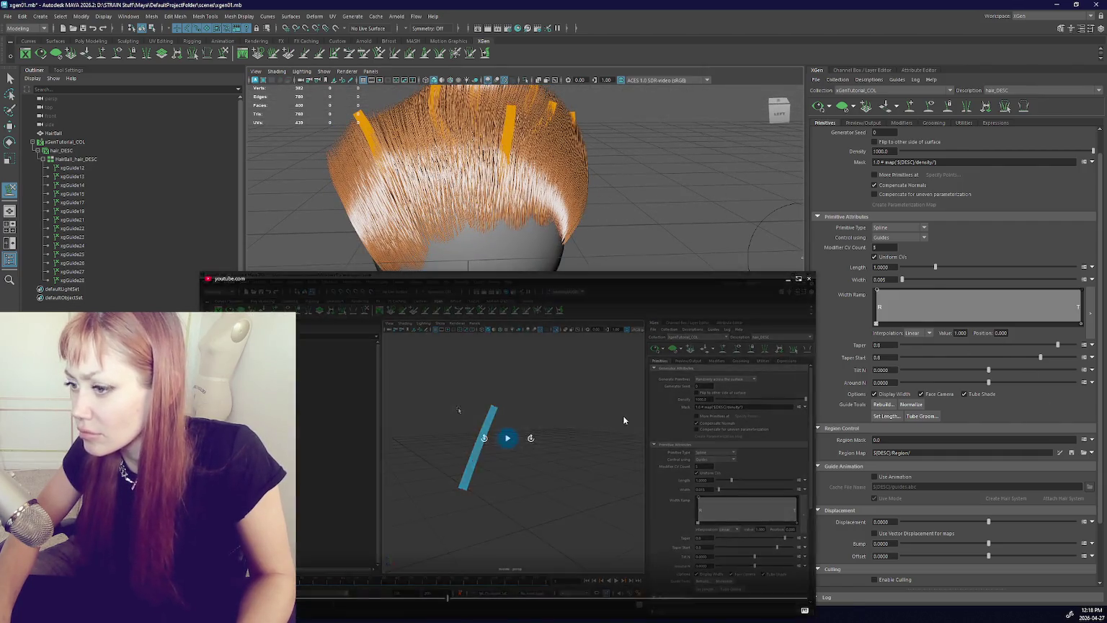
{"action": "left_click_drag", "start_coordinate": [617, 418], "coordinate": [565, 388]}
{"action": "left_click", "coordinate": [457, 552]}
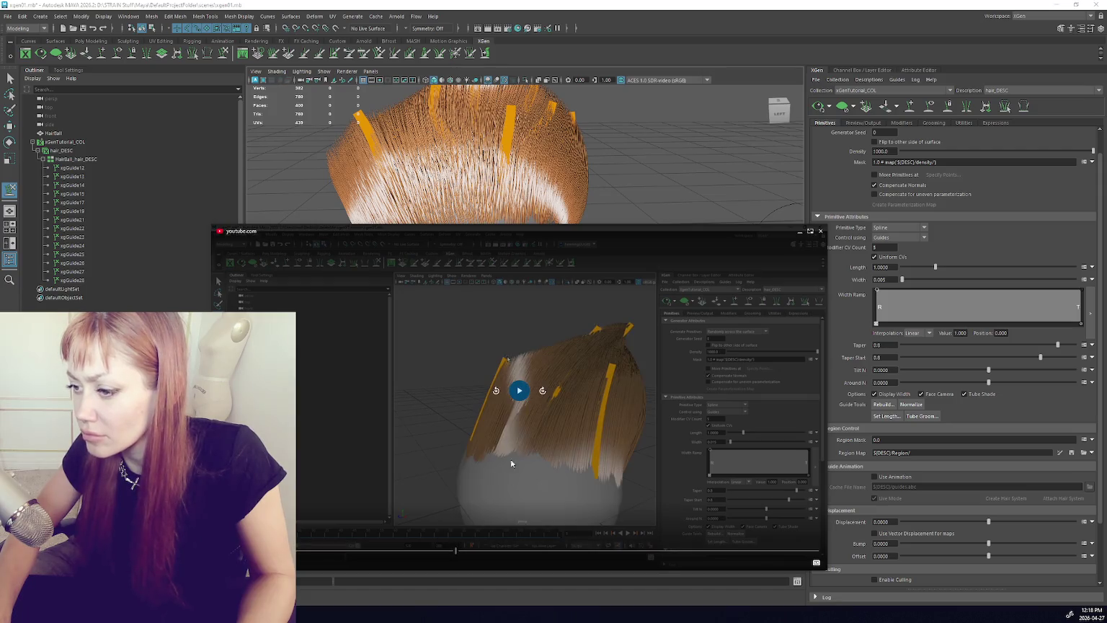
{"action": "left_click", "coordinate": [518, 389]}
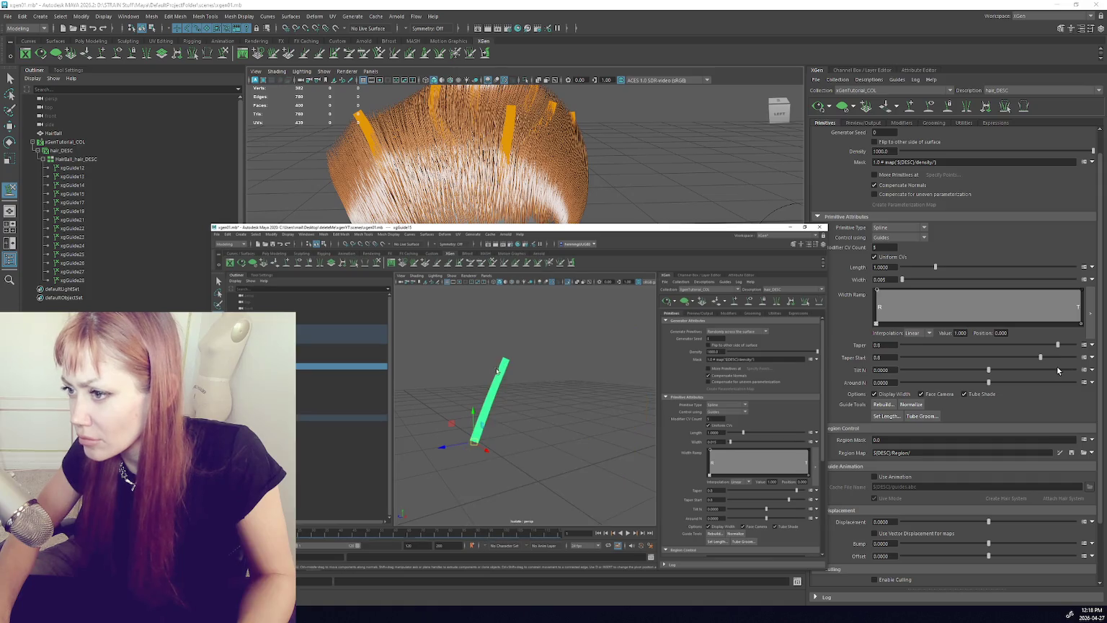
Select a hair guide on the ball and refresh the hair preview
{"action": "mouse_move", "coordinate": [627, 155]}
{"action": "left_mouse_down", "text": "alt"}
{"action": "mouse_move", "coordinate": [668, 151]}
{"action": "mouse_move", "coordinate": [658, 137]}
{"action": "mouse_move", "coordinate": [613, 132]}
{"action": "left_mouse_up", "text": "alt"}
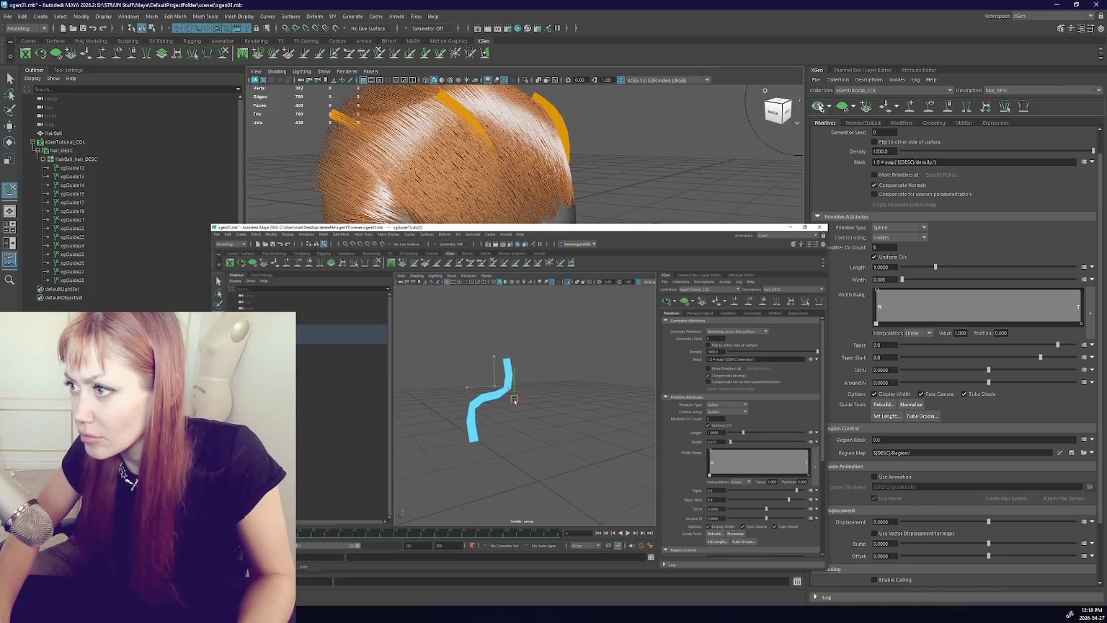
{"action": "left_click_drag", "start_coordinate": [505, 158], "coordinate": [476, 166], "text": "alt"}
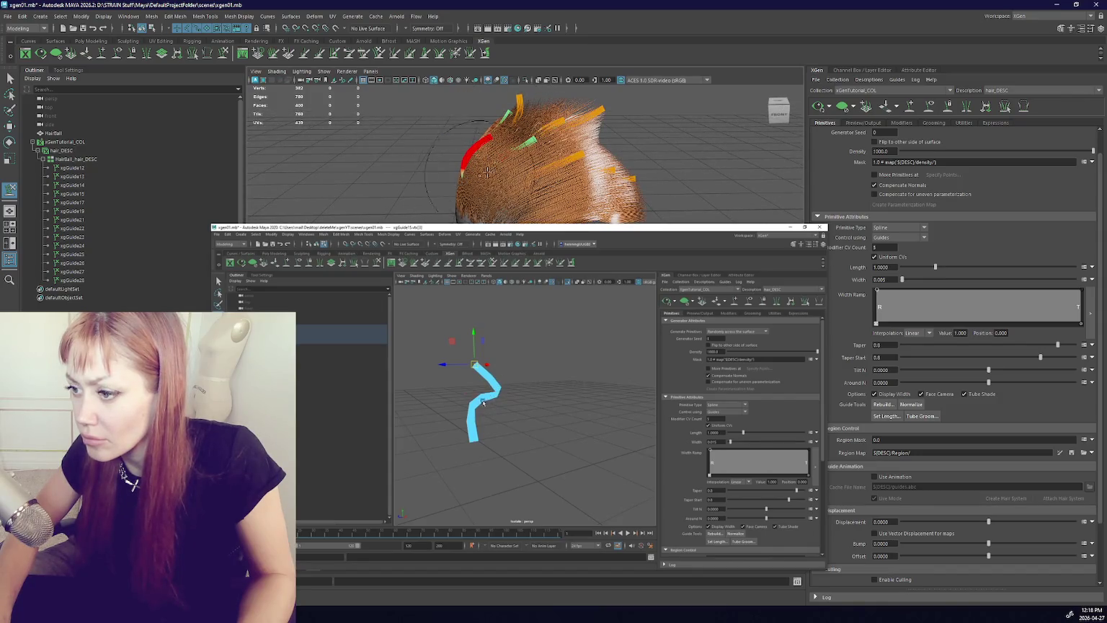
{"action": "left_click_drag", "start_coordinate": [472, 177], "coordinate": [689, 136], "text": "alt"}
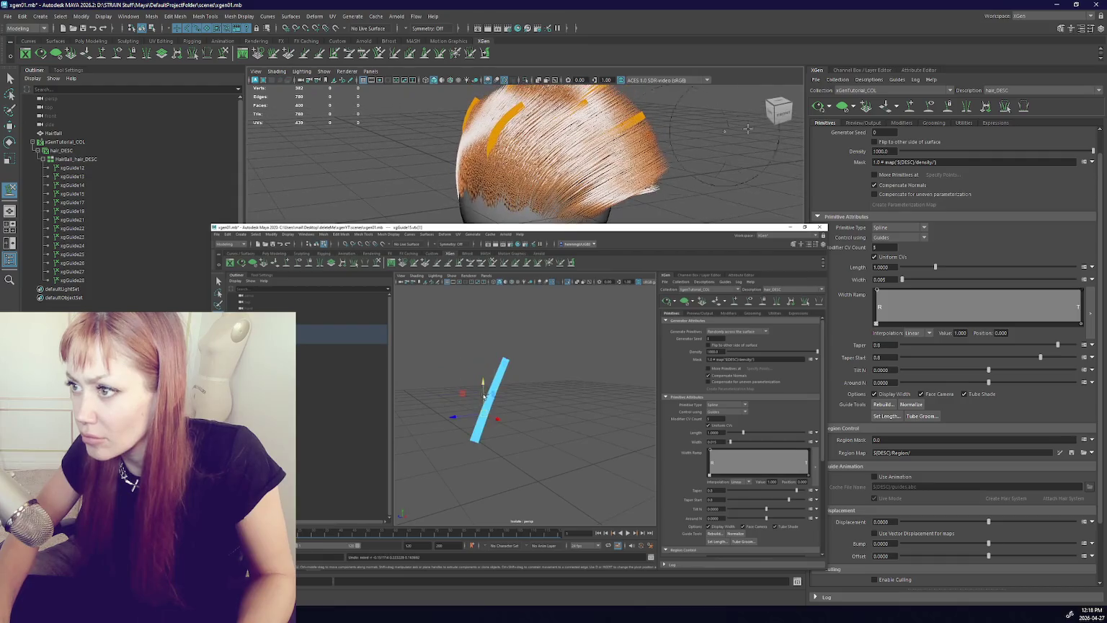
{"action": "left_click", "coordinate": [504, 136]}
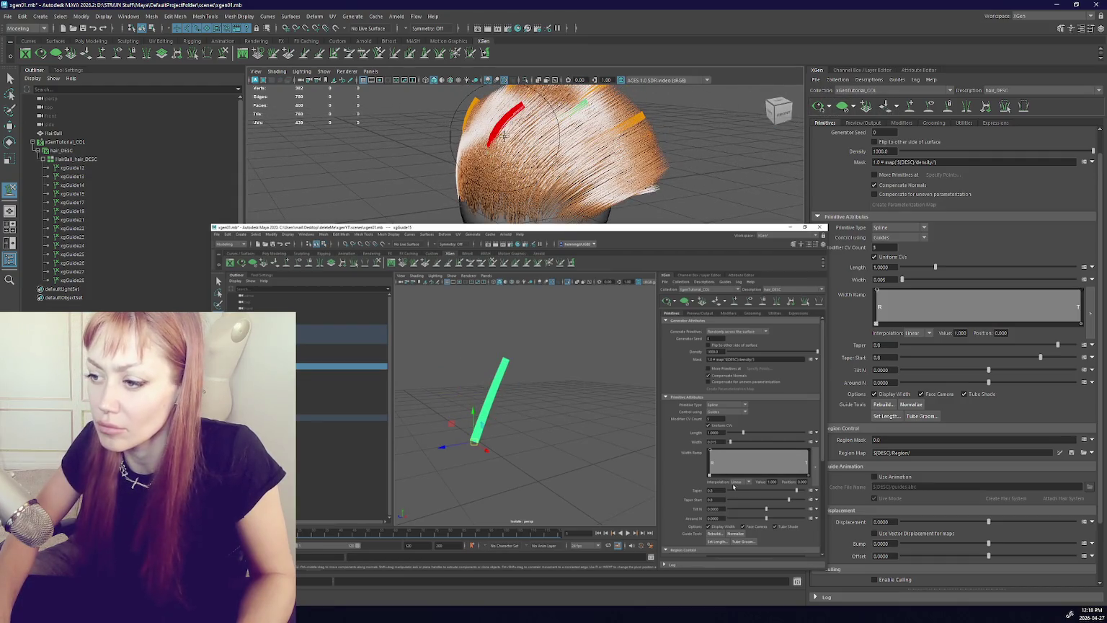
{"action": "left_click", "coordinate": [818, 106]}
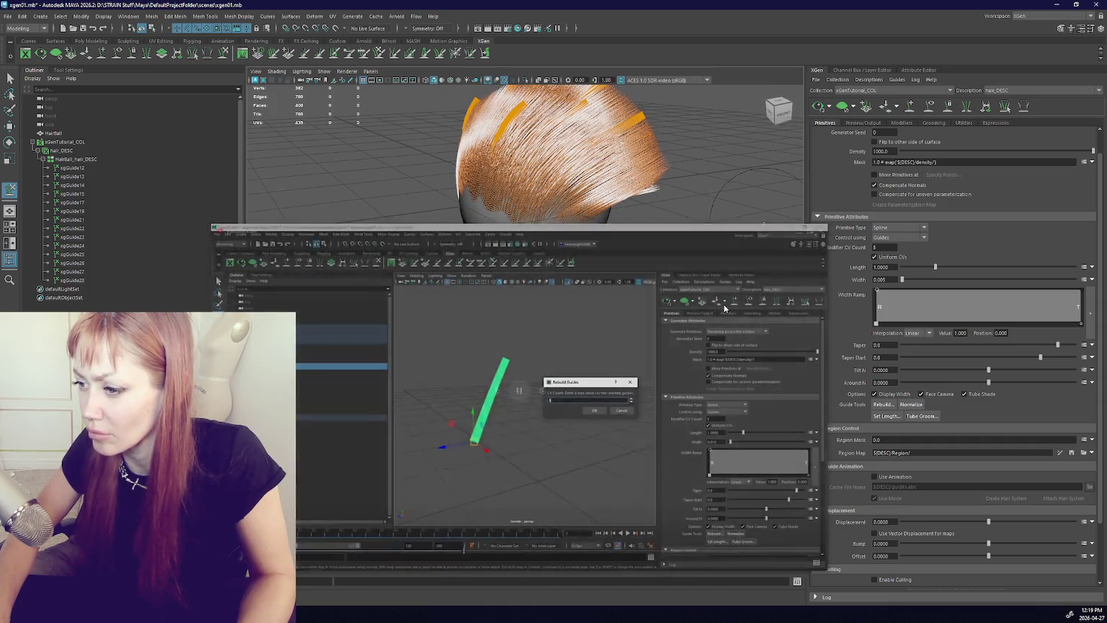
{"action": "left_click_drag", "start_coordinate": [634, 364], "coordinate": [549, 192]}
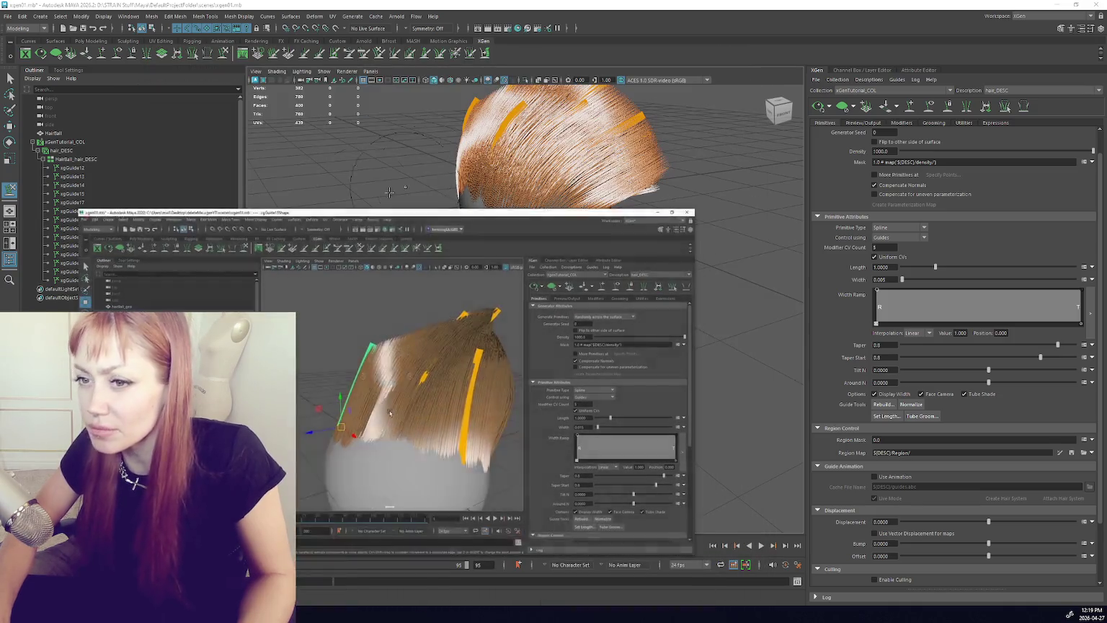
Select guide xgGuide14, clear the dense hair preview to show only guides, and resume the tutorial
{"action": "left_click", "coordinate": [70, 184]}
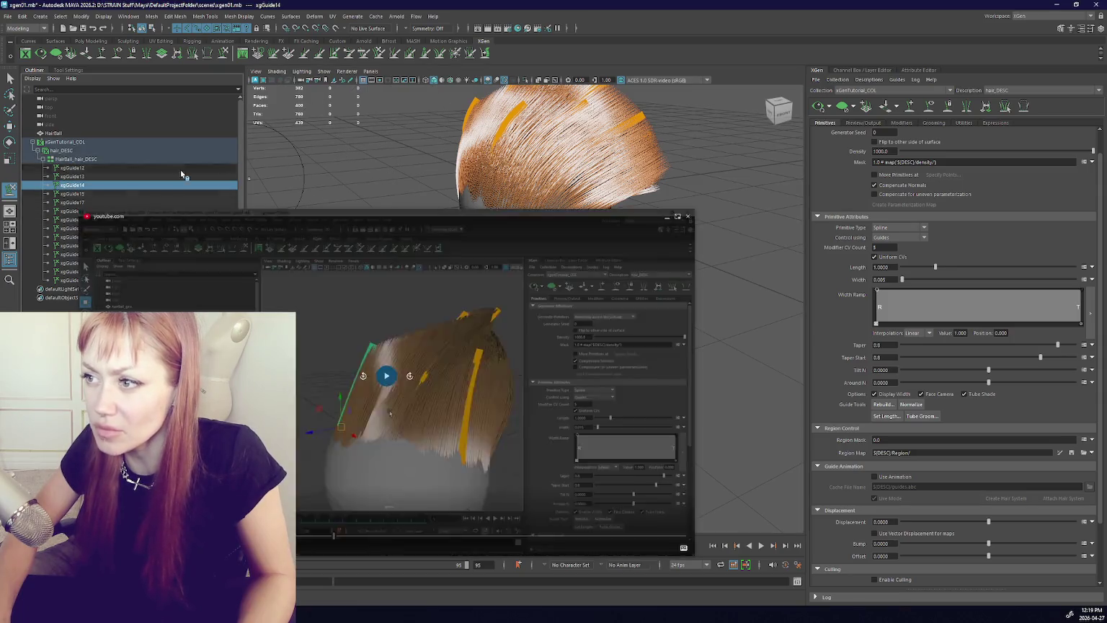
{"action": "left_click", "coordinate": [503, 133]}
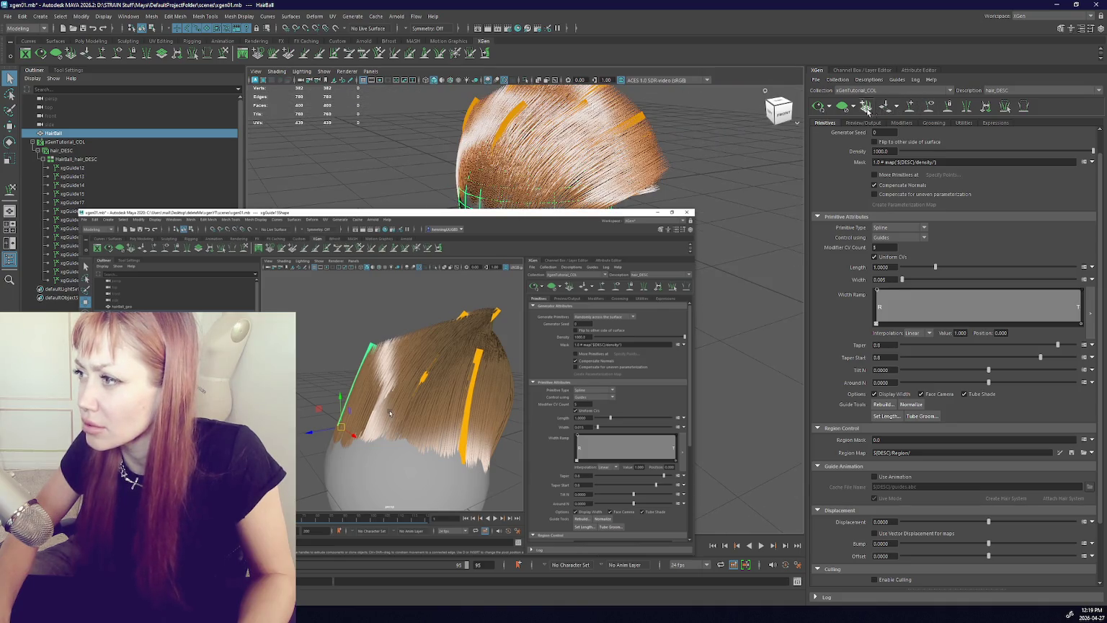
{"action": "left_click", "coordinate": [870, 108]}
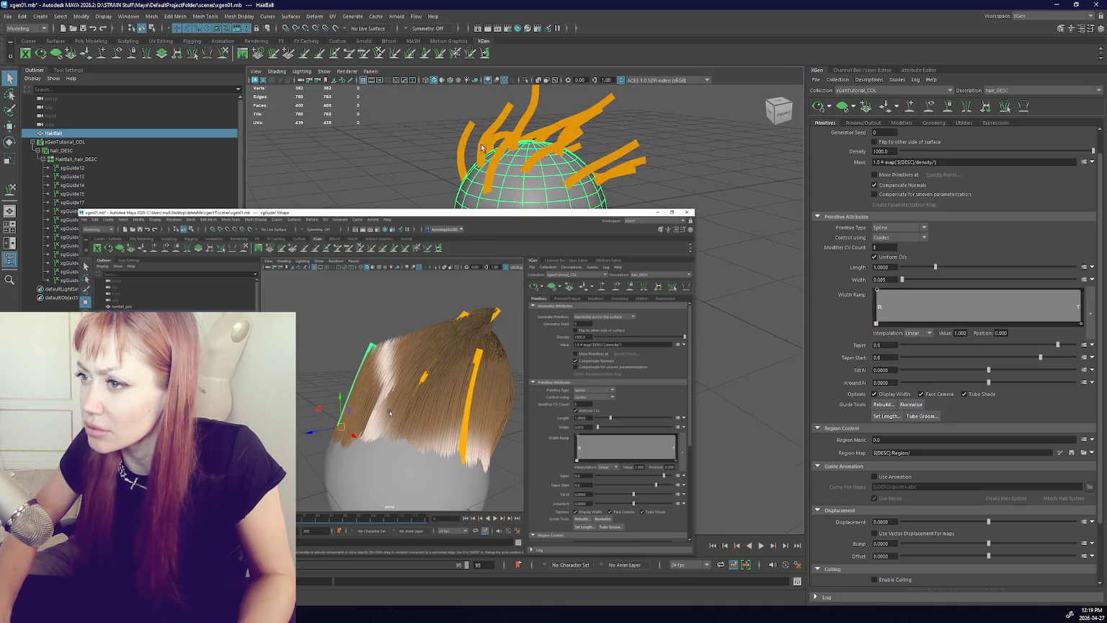
{"action": "left_click", "coordinate": [483, 146]}
{"action": "left_click_drag", "start_coordinate": [483, 147], "coordinate": [597, 185], "text": "alt"}
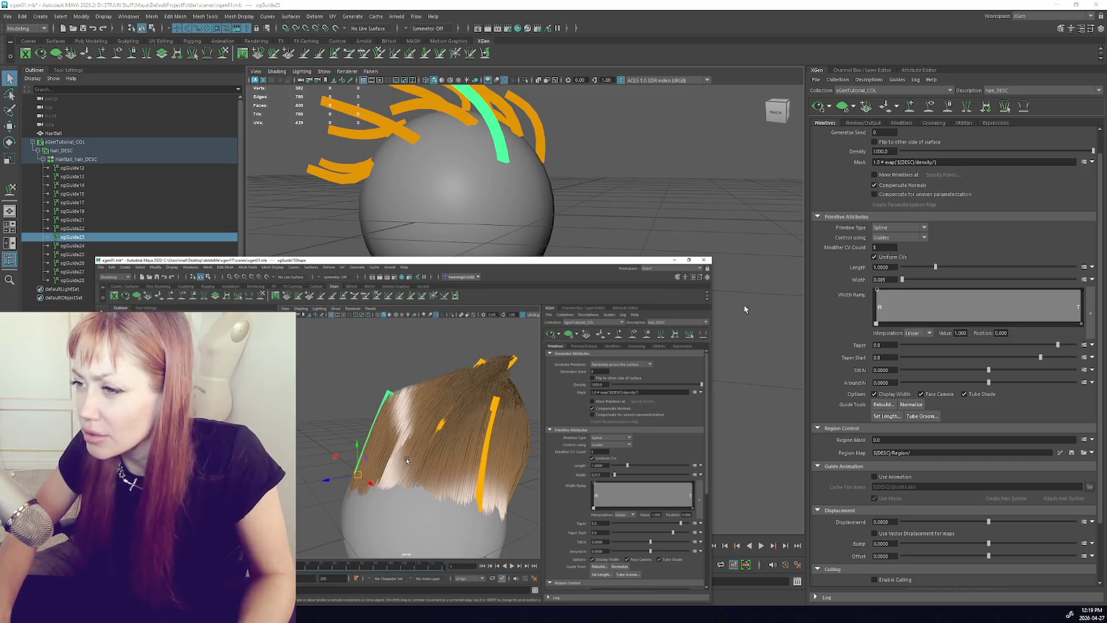
{"action": "mouse_move", "coordinate": [388, 464]}
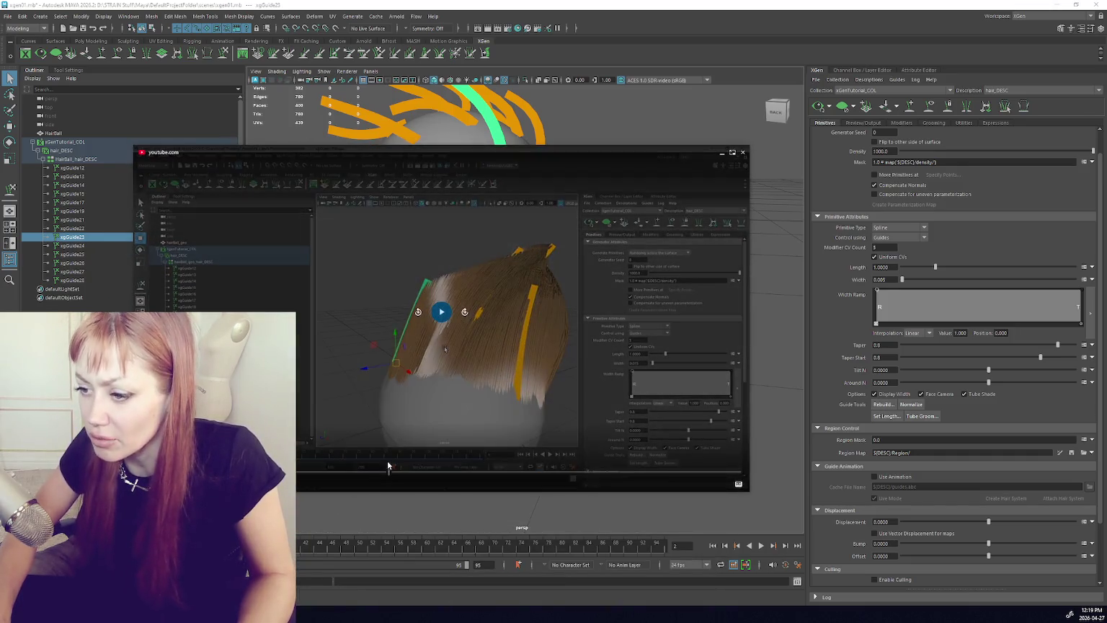
{"action": "left_click", "coordinate": [436, 312]}
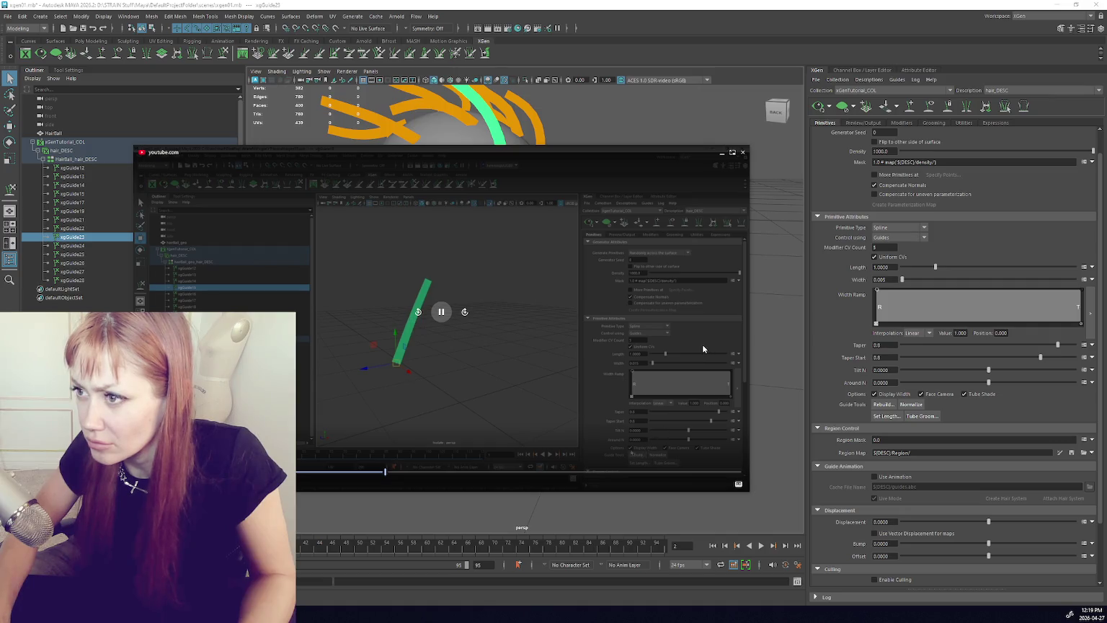
{"action": "left_click_drag", "start_coordinate": [523, 164], "coordinate": [538, 258]}
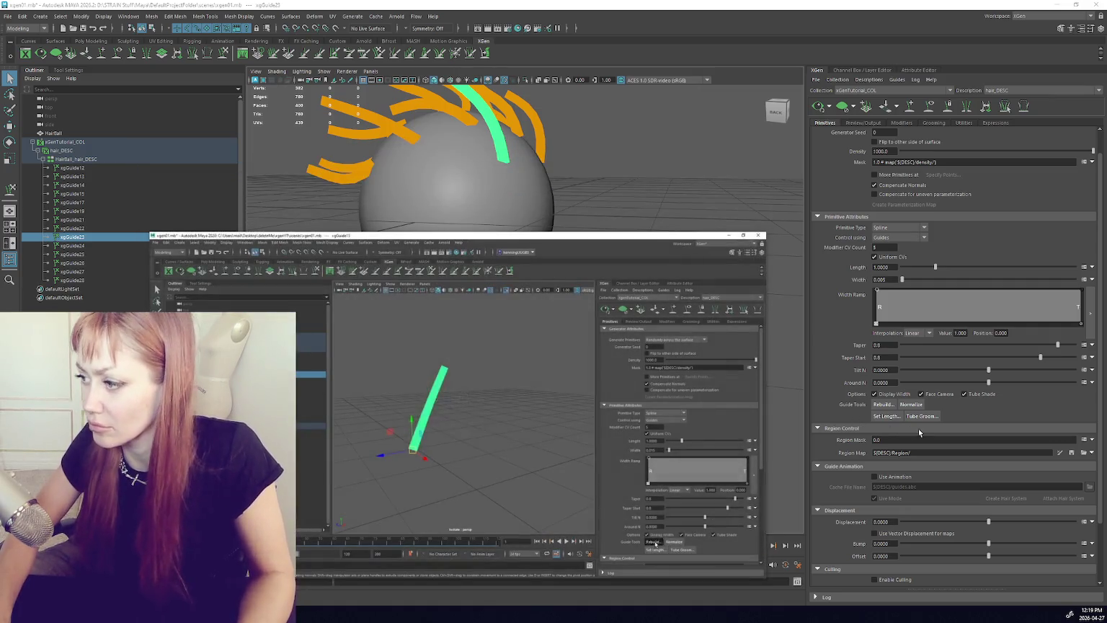
Rebuild the hair guides with a CV count of 10
{"action": "left_click", "coordinate": [884, 404]}
{"action": "left_click_drag", "start_coordinate": [576, 324], "coordinate": [565, 436]}
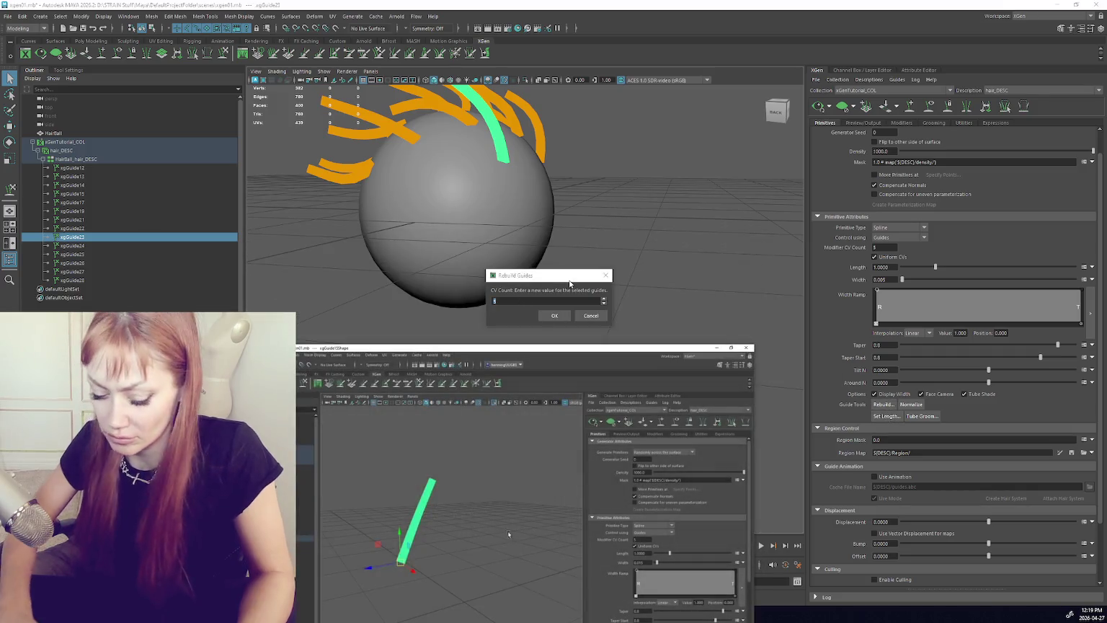
{"action": "left_click", "coordinate": [507, 299]}
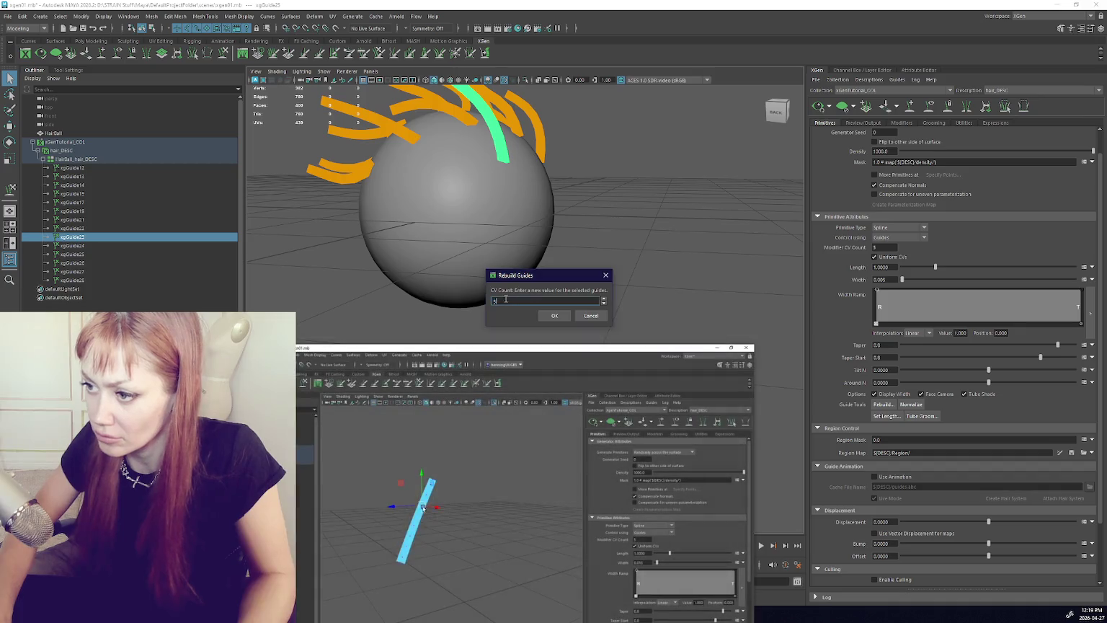
{"action": "type", "text": "10"}
{"action": "key", "text": "Return"}
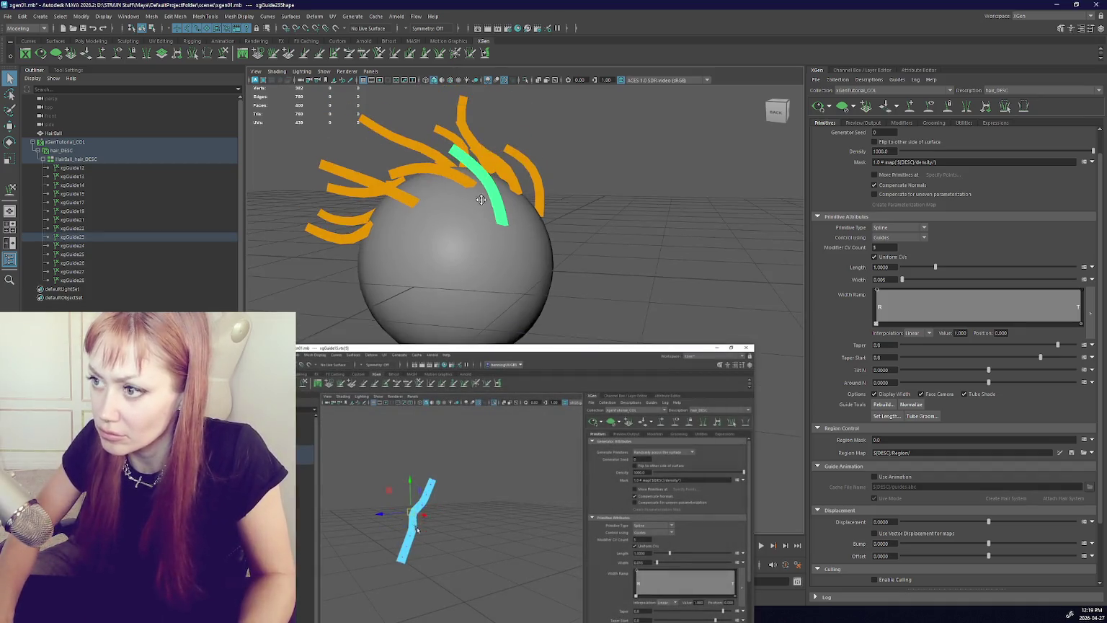
Select guide xgGuide23 on top of the HairBall for sculpting
{"action": "left_click", "coordinate": [481, 199]}
{"action": "scroll", "coordinate": [480, 199], "scroll_direction": "up", "scroll_amount": 4}
{"action": "left_click", "coordinate": [475, 175]}
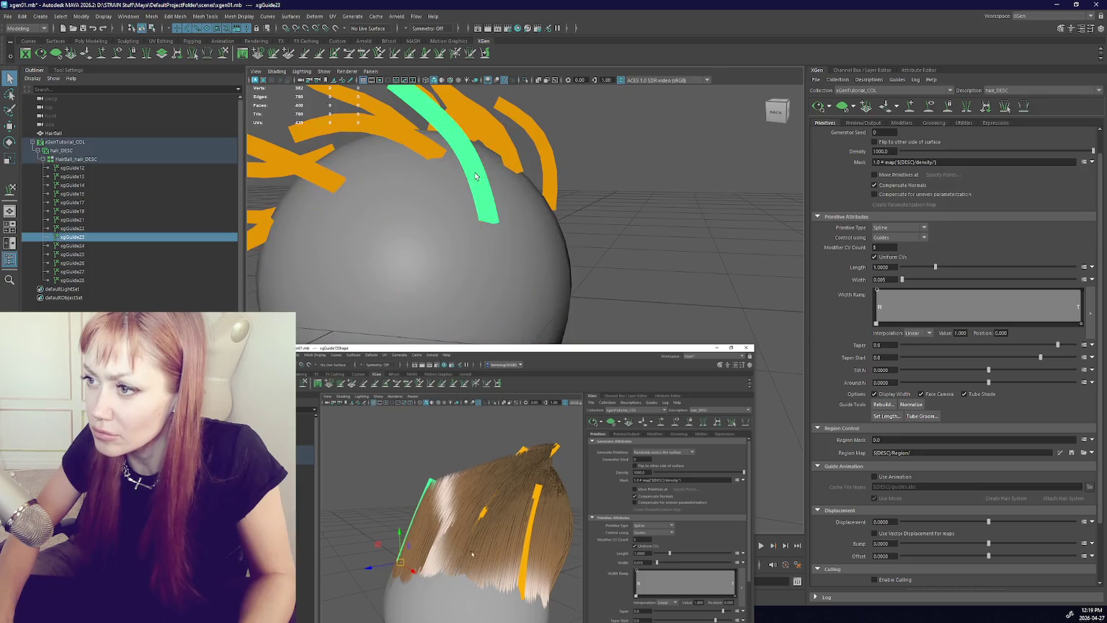
{"action": "left_click_drag", "start_coordinate": [475, 175], "coordinate": [476, 174], "text": "alt"}
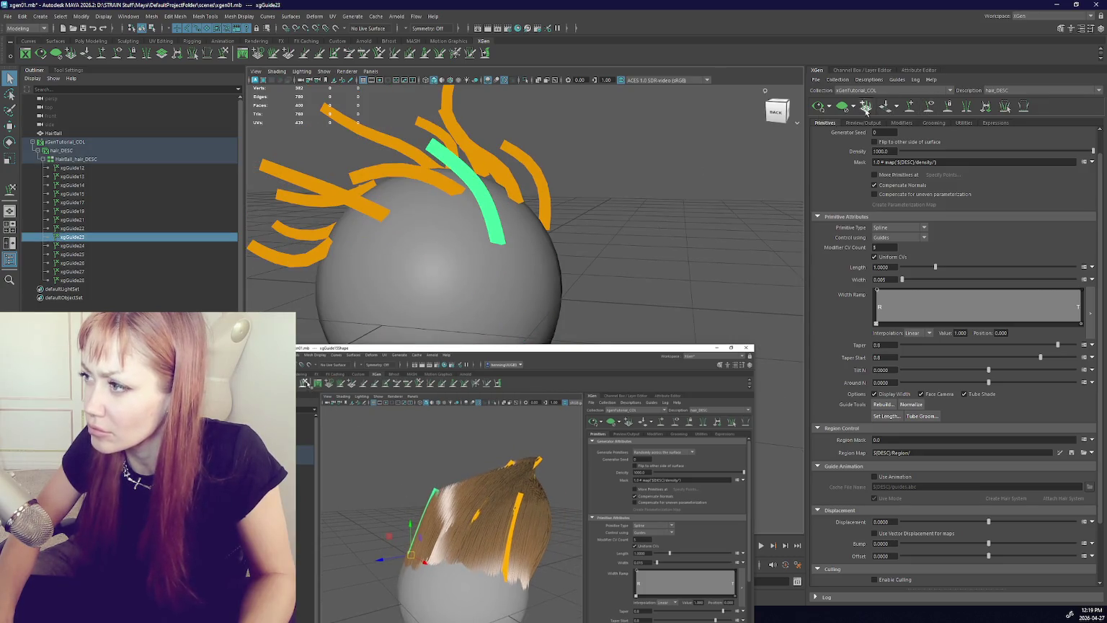
{"action": "left_click_drag", "start_coordinate": [438, 190], "coordinate": [532, 202], "text": "alt"}
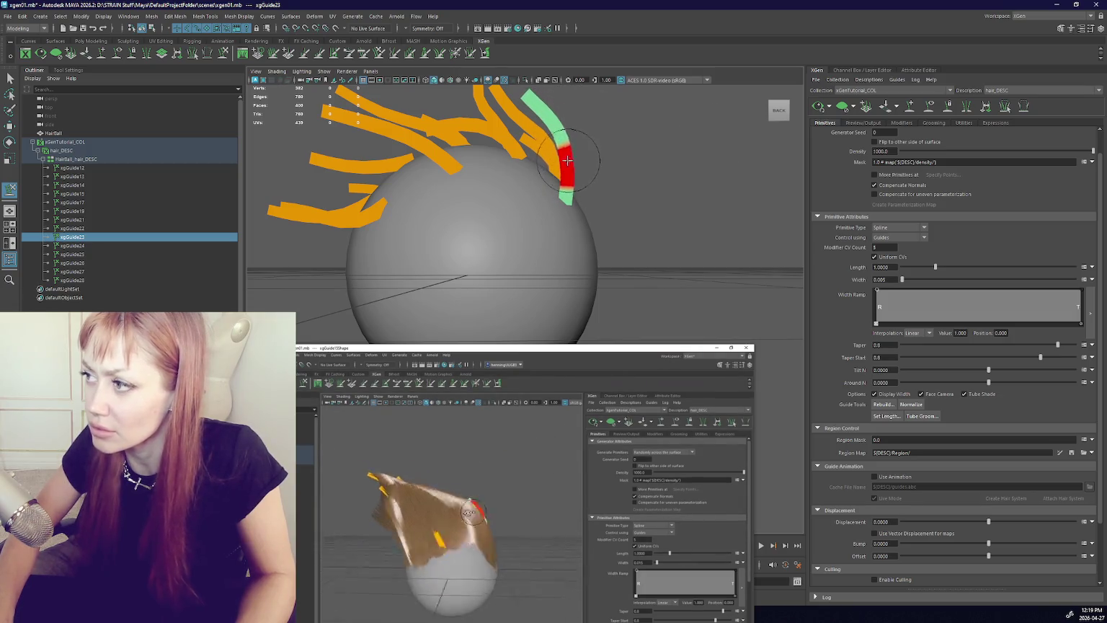
Bend xgGuide23's tip up and to the left with the sculpt brush, then exit sculpting
{"action": "left_click", "coordinate": [777, 113]}
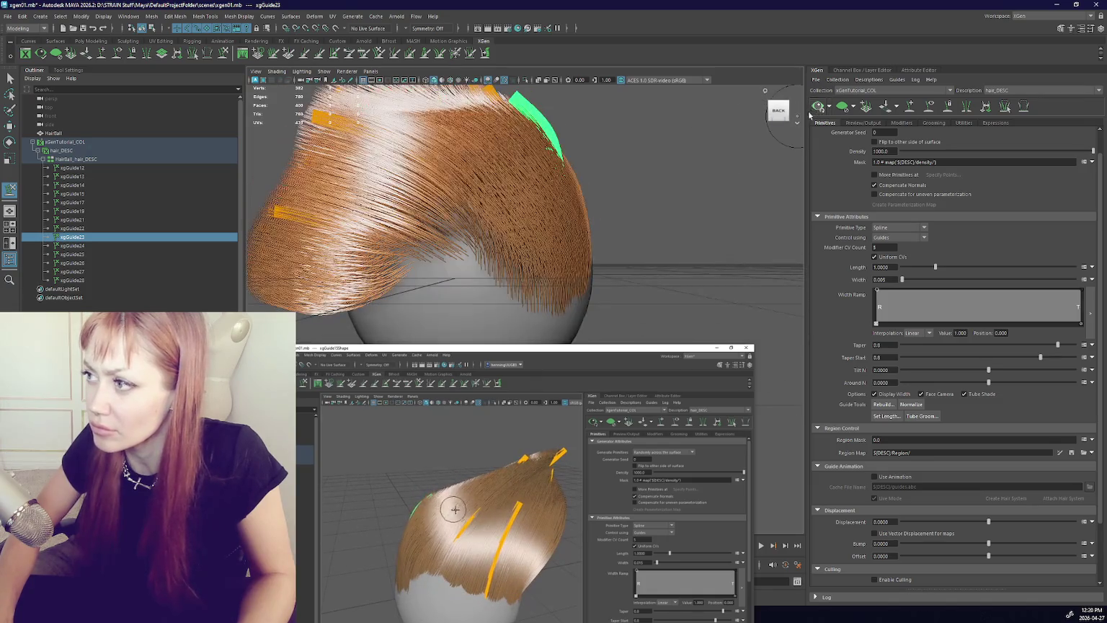
{"action": "left_click_drag", "start_coordinate": [622, 134], "coordinate": [551, 135]}
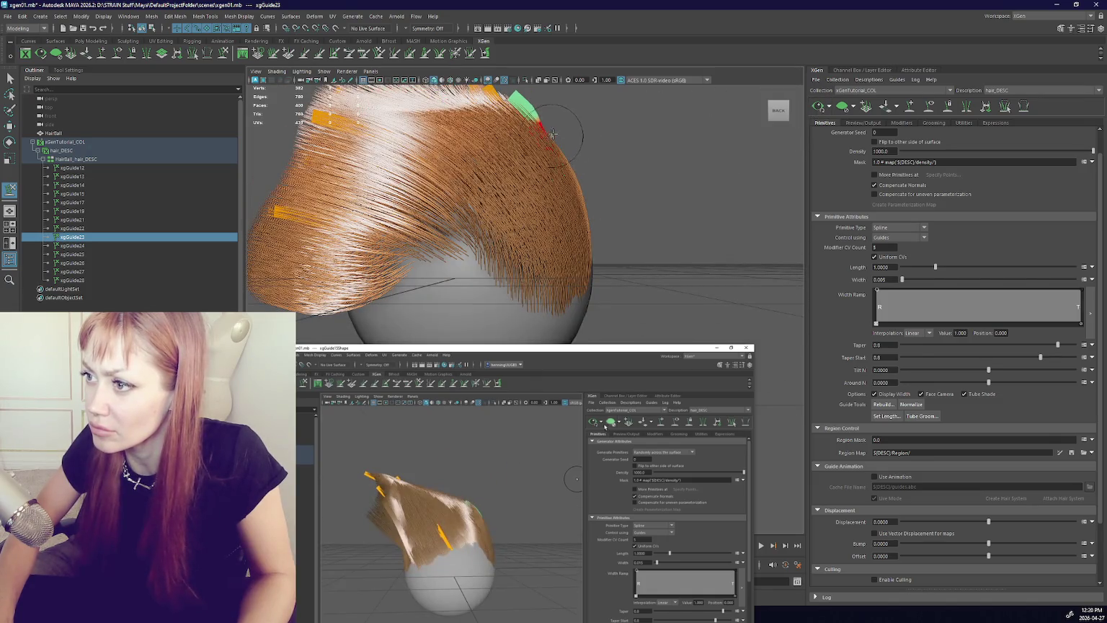
{"action": "left_click_drag", "start_coordinate": [655, 153], "coordinate": [624, 201], "text": "alt"}
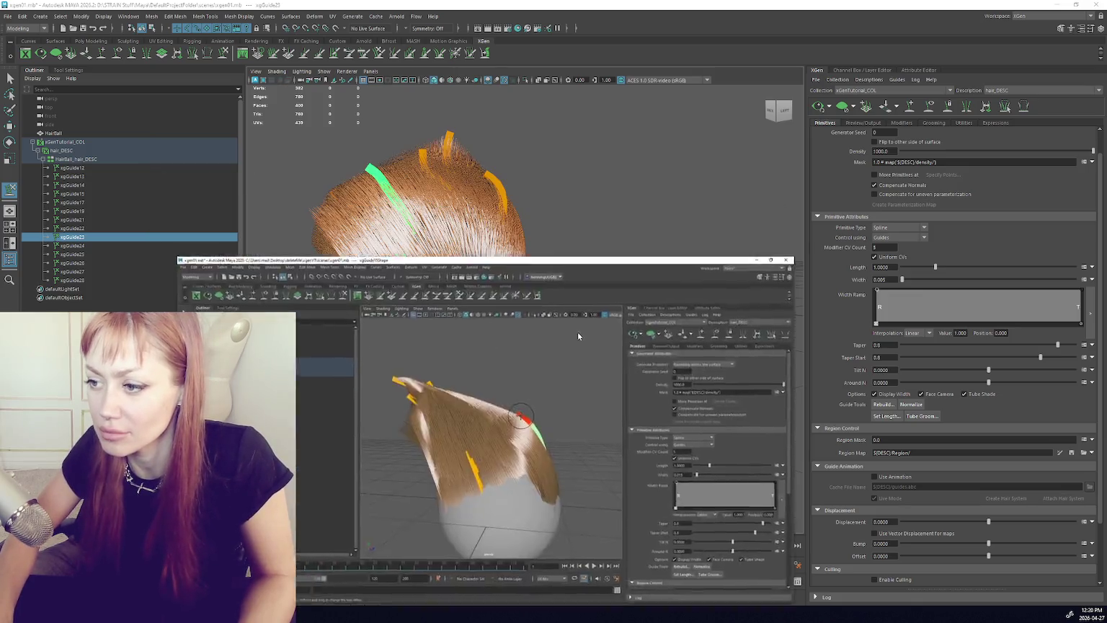
{"action": "left_click_drag", "start_coordinate": [605, 198], "coordinate": [502, 218], "text": "alt"}
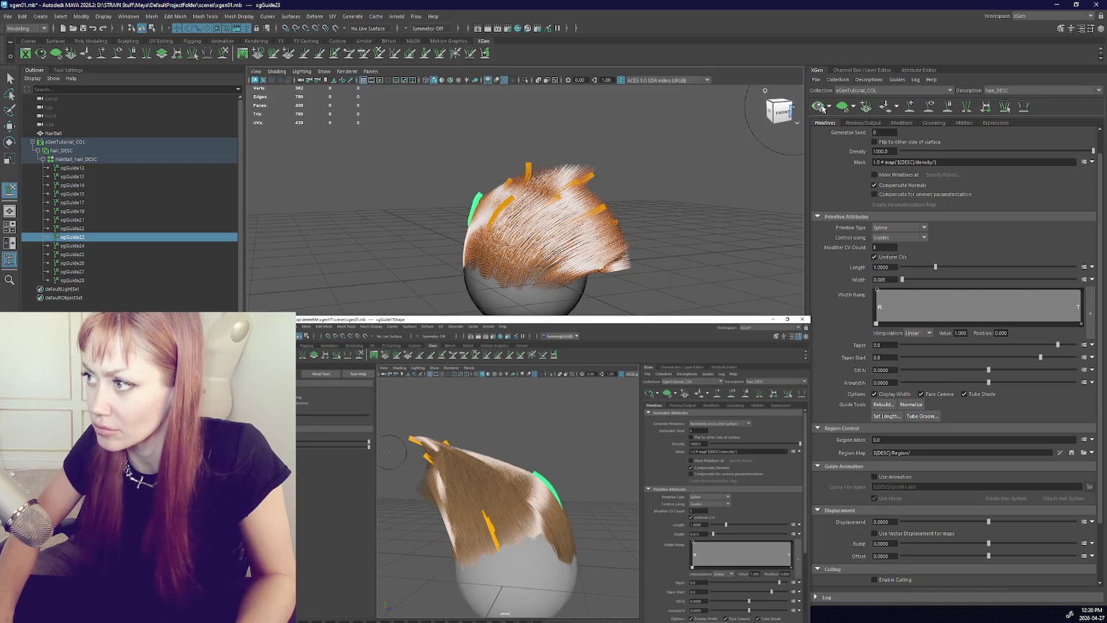
{"action": "left_click_drag", "start_coordinate": [720, 166], "coordinate": [387, 287], "text": "alt"}
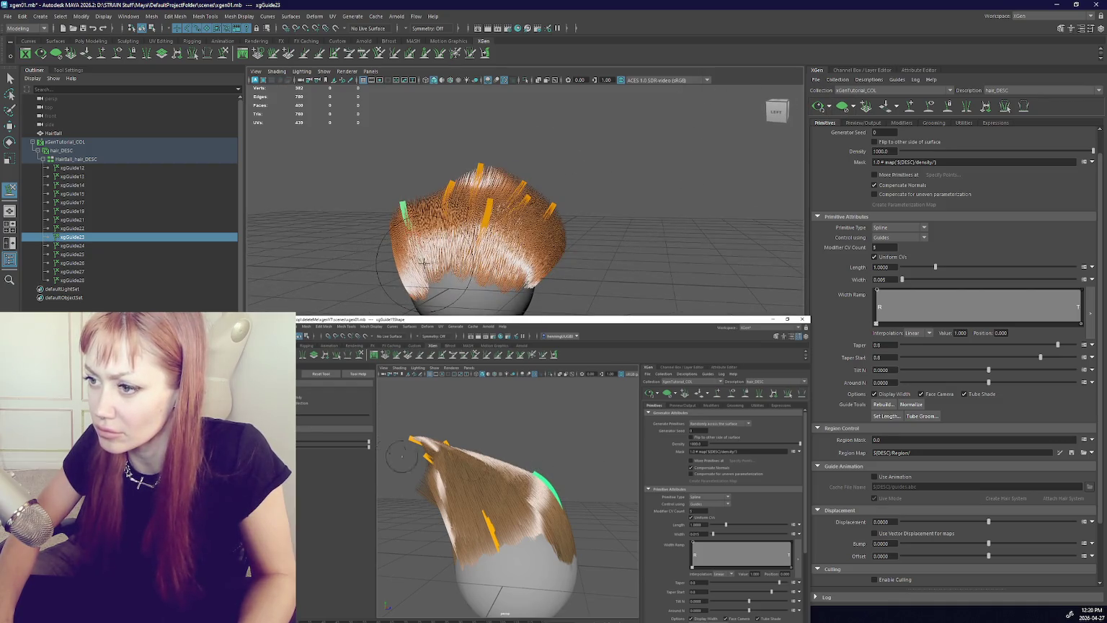
{"action": "left_click_drag", "start_coordinate": [796, 134], "coordinate": [696, 185], "text": "alt"}
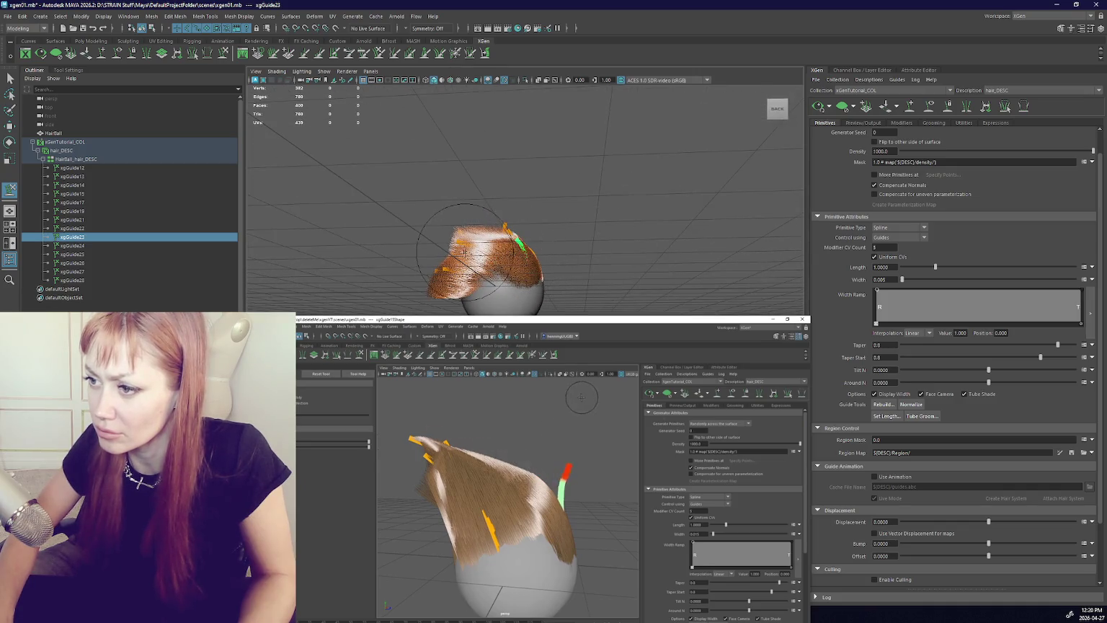
{"action": "key", "text": "q"}
{"action": "left_click", "coordinate": [364, 209]}
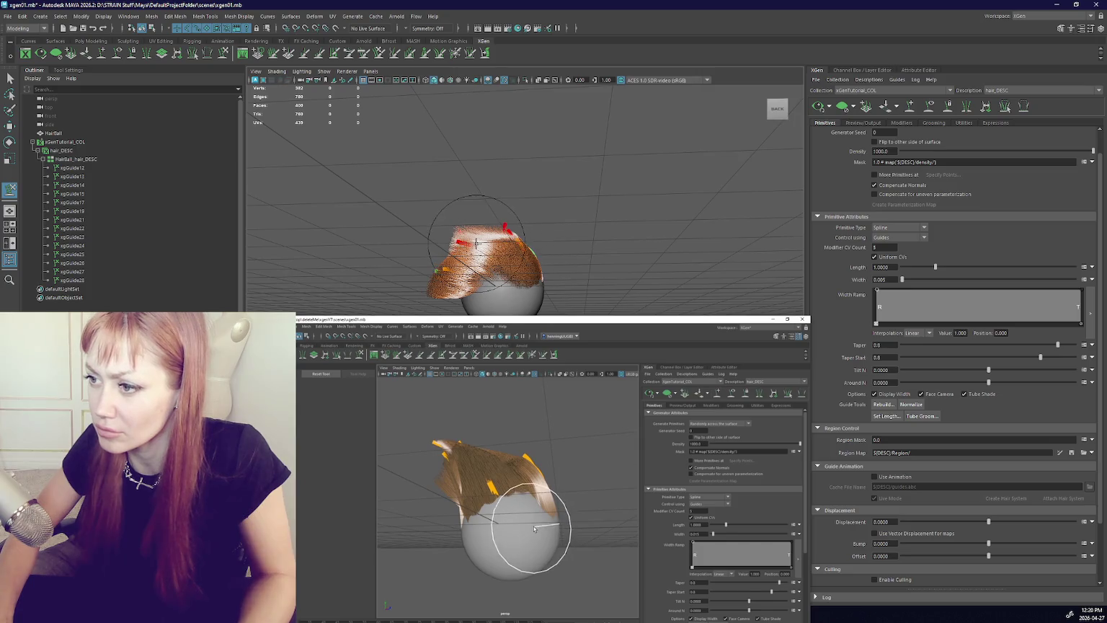
Orbit around the HairBall and refresh the hair preview to review the sculpted hair
{"action": "mouse_move", "coordinate": [667, 168]}
{"action": "left_mouse_down", "text": "alt"}
{"action": "mouse_move", "coordinate": [582, 196]}
{"action": "mouse_move", "coordinate": [781, 128]}
{"action": "mouse_move", "coordinate": [642, 227]}
{"action": "mouse_move", "coordinate": [659, 299]}
{"action": "mouse_move", "coordinate": [621, 235]}
{"action": "mouse_move", "coordinate": [754, 198]}
{"action": "mouse_move", "coordinate": [529, 211]}
{"action": "mouse_move", "coordinate": [774, 140]}
{"action": "left_mouse_up", "text": "alt"}
{"action": "left_click_drag", "start_coordinate": [823, 110], "coordinate": [556, 222], "text": "alt"}
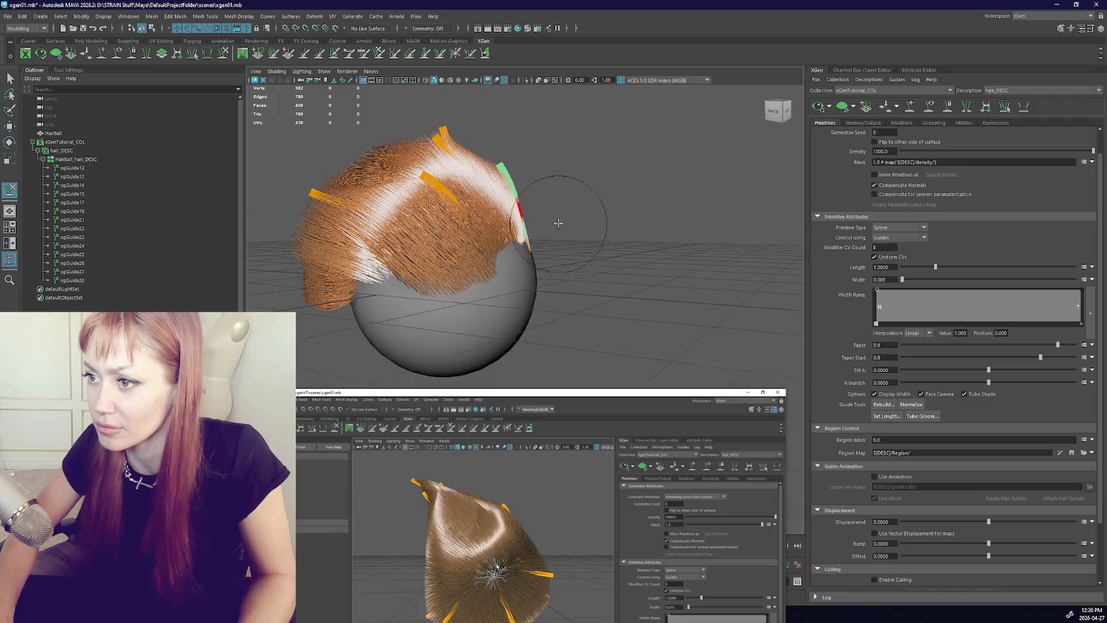
{"action": "key", "text": "space"}
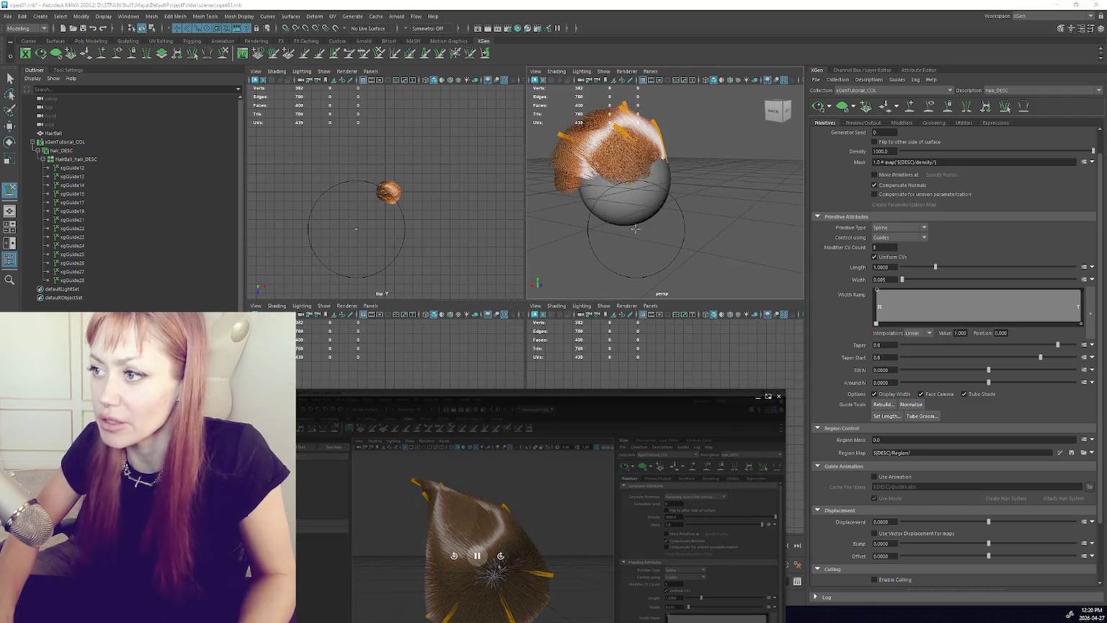
{"action": "key", "text": "space"}
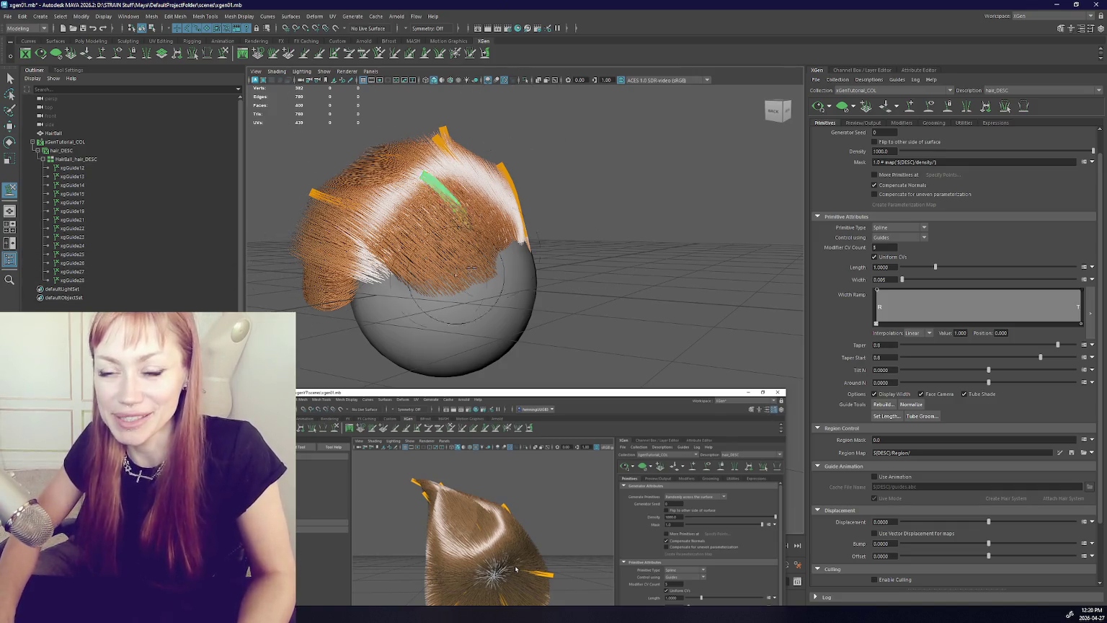
{"action": "left_click_drag", "start_coordinate": [513, 222], "coordinate": [571, 229], "text": "alt"}
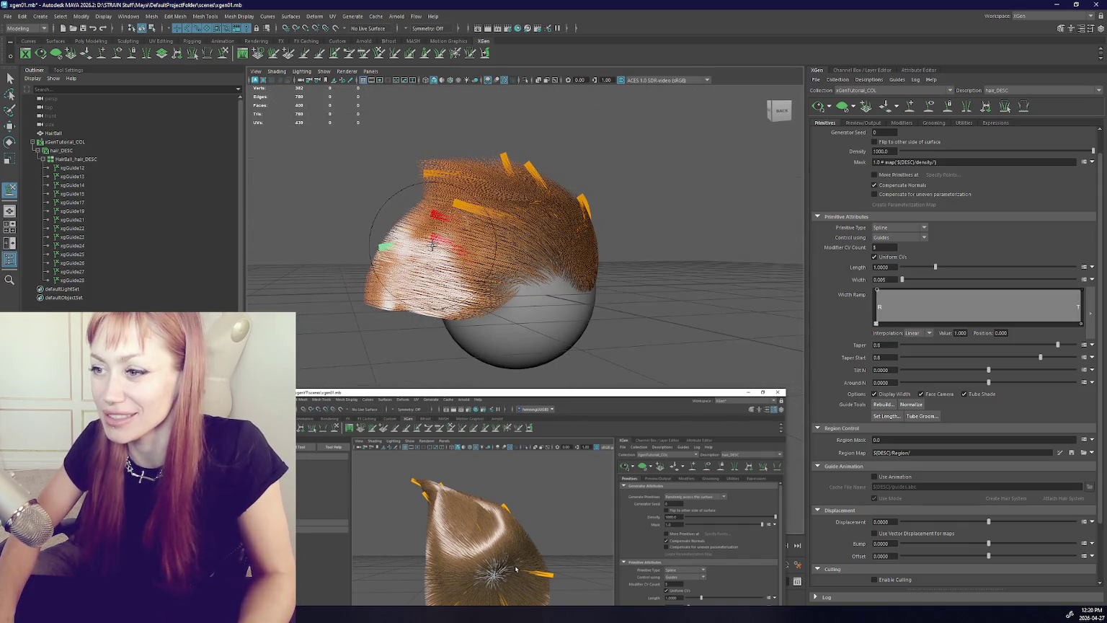
{"action": "left_click", "coordinate": [819, 106]}
{"action": "left_click_drag", "start_coordinate": [697, 199], "coordinate": [357, 229], "text": "alt"}
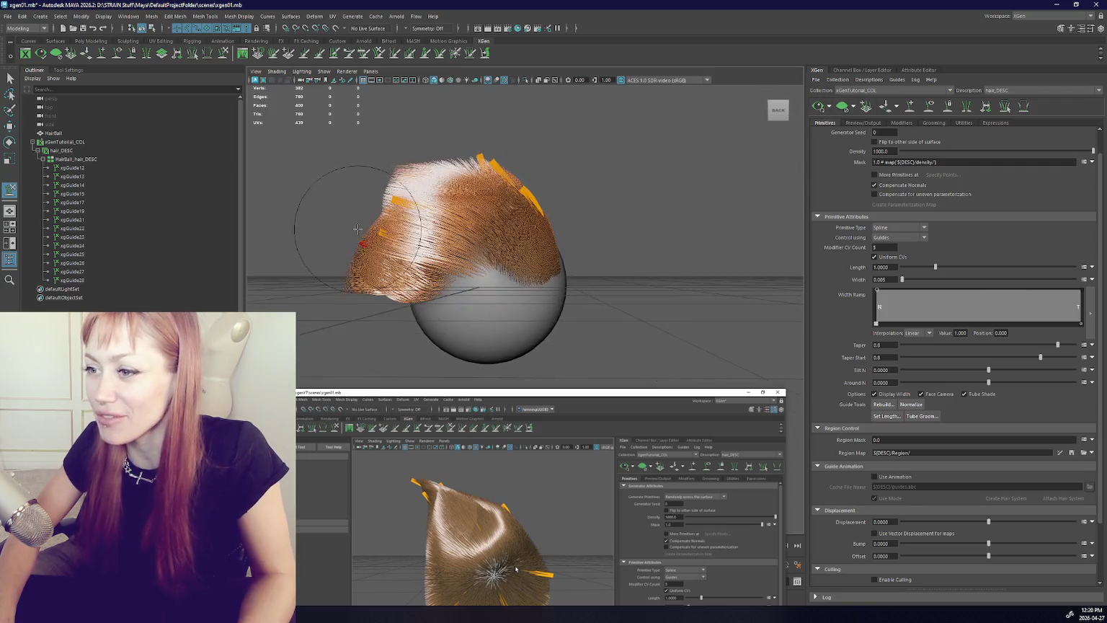
{"action": "mouse_move", "coordinate": [721, 165]}
{"action": "left_mouse_down", "text": "alt"}
{"action": "mouse_move", "coordinate": [637, 178]}
{"action": "mouse_move", "coordinate": [704, 185]}
{"action": "mouse_move", "coordinate": [691, 218]}
{"action": "mouse_move", "coordinate": [713, 225]}
{"action": "mouse_move", "coordinate": [576, 193]}
{"action": "mouse_move", "coordinate": [796, 312]}
{"action": "left_mouse_up", "text": "alt"}
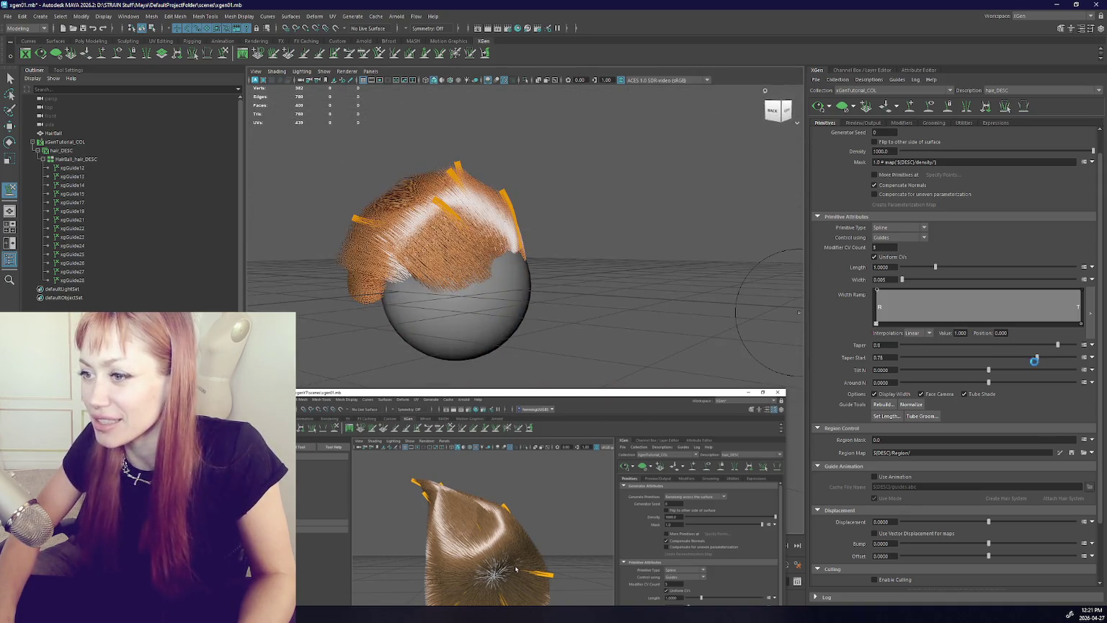
Raise Taper Start to 0.8 and zoom out to see the whole hair ball
{"action": "left_click_drag", "start_coordinate": [1008, 358], "coordinate": [1054, 357]}
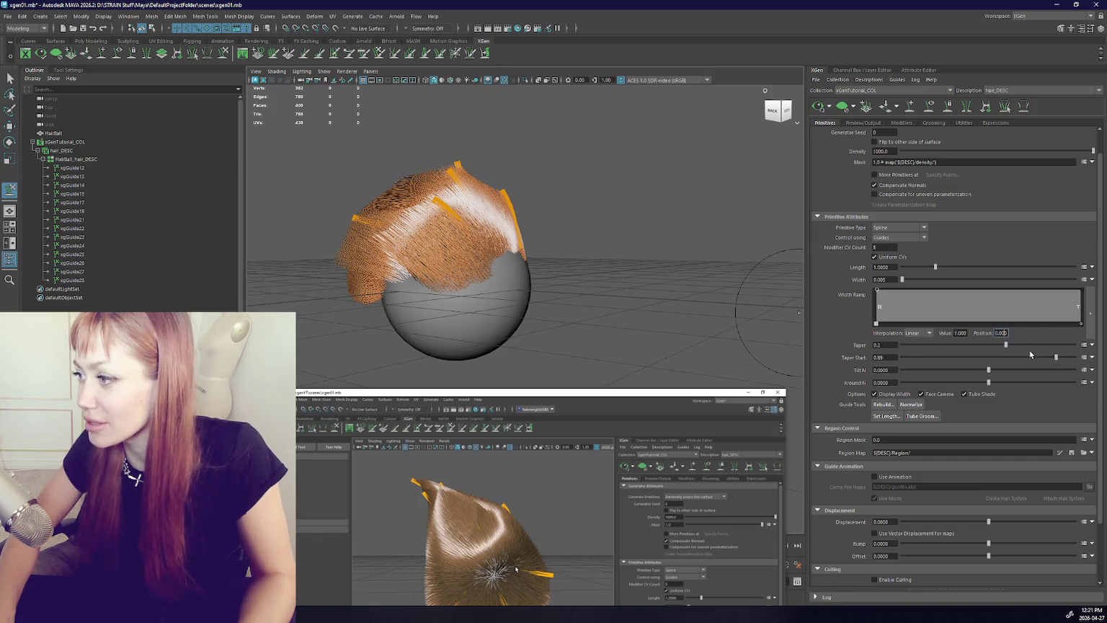
{"action": "type", "text": "0.8"}
{"action": "key", "text": "Return"}
{"action": "key", "text": "Return"}
{"action": "scroll", "coordinate": [598, 242], "scroll_direction": "up", "scroll_amount": 5}
{"action": "scroll", "coordinate": [617, 248], "scroll_direction": "up", "scroll_amount": 2}
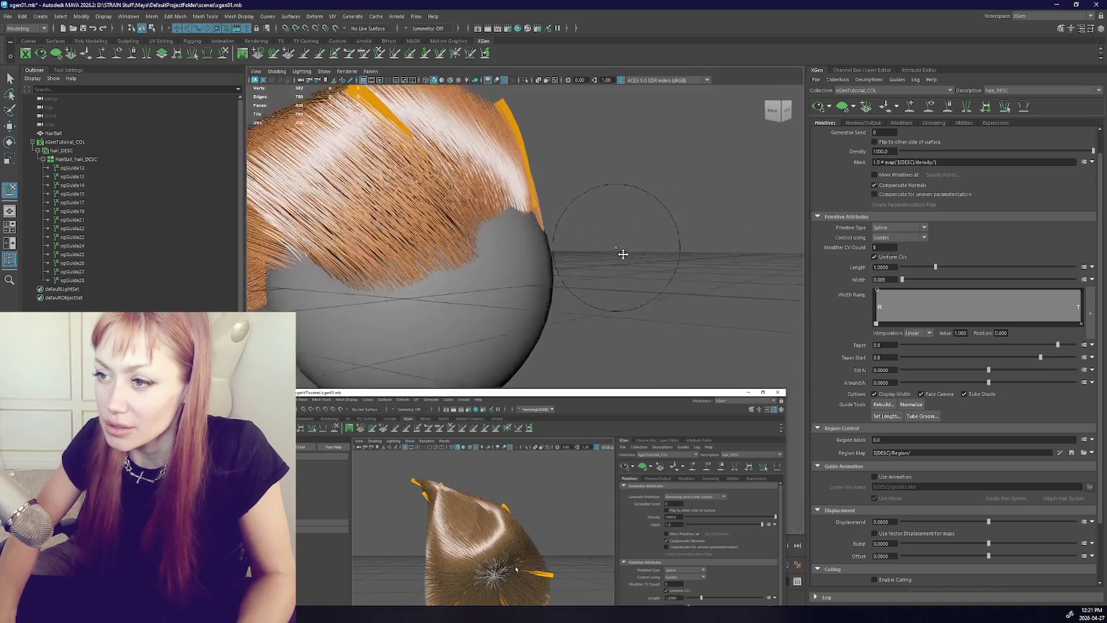
{"action": "left_click_drag", "start_coordinate": [618, 249], "coordinate": [577, 238], "text": "alt"}
{"action": "left_click_drag", "start_coordinate": [540, 508], "coordinate": [495, 343]}
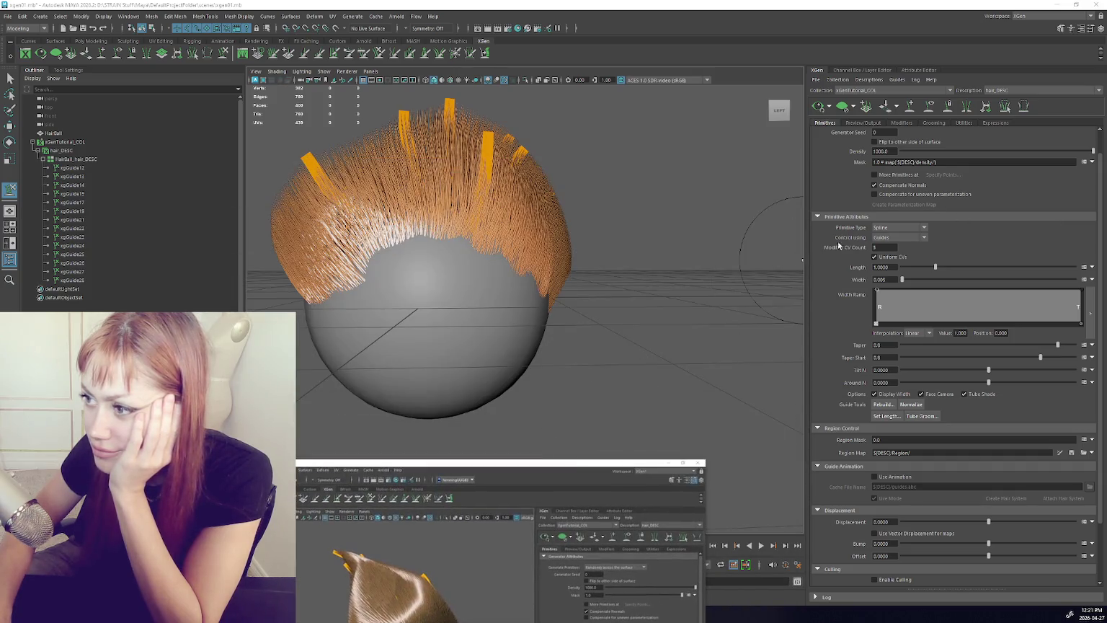
{"action": "scroll", "coordinate": [819, 249], "scroll_direction": "up", "scroll_amount": 1}
Create a density mask map named DENS_mask and resume the enlarged tutorial to compare
{"action": "left_click", "coordinate": [1092, 189]}
{"action": "left_click", "coordinate": [1066, 199]}
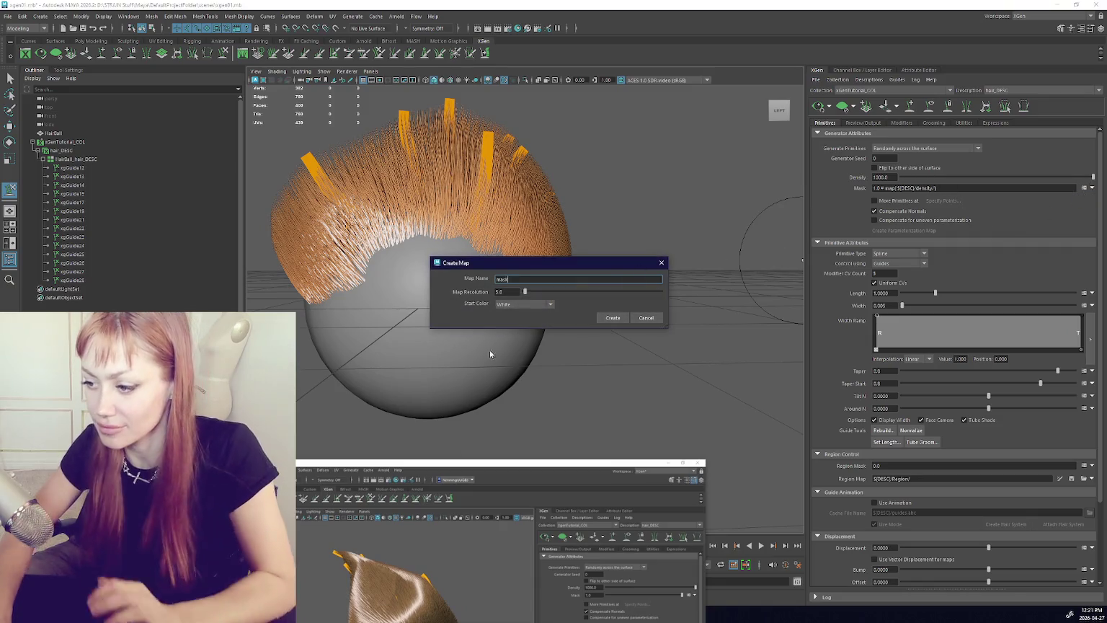
{"action": "double_click", "coordinate": [503, 278]}
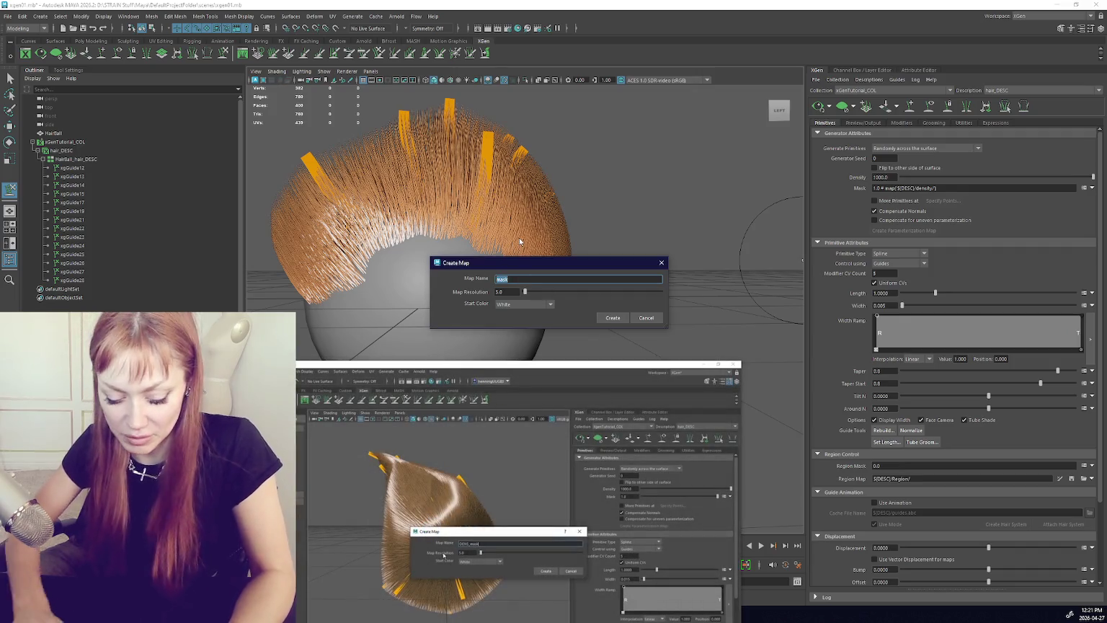
{"action": "type", "text": "DENS"}
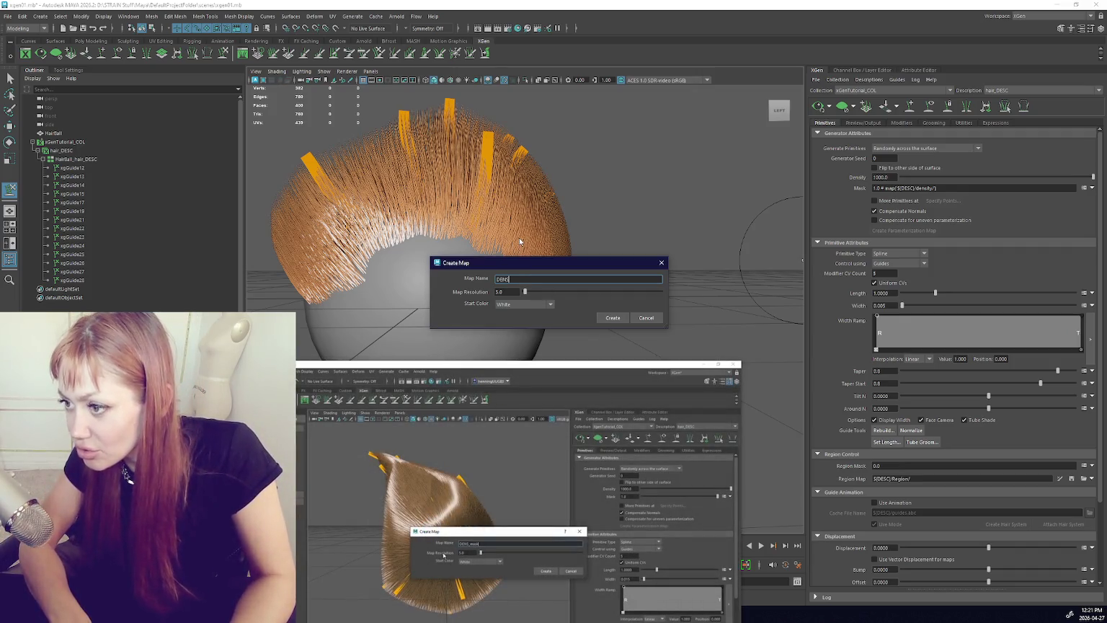
{"action": "type", "text": "_mask"}
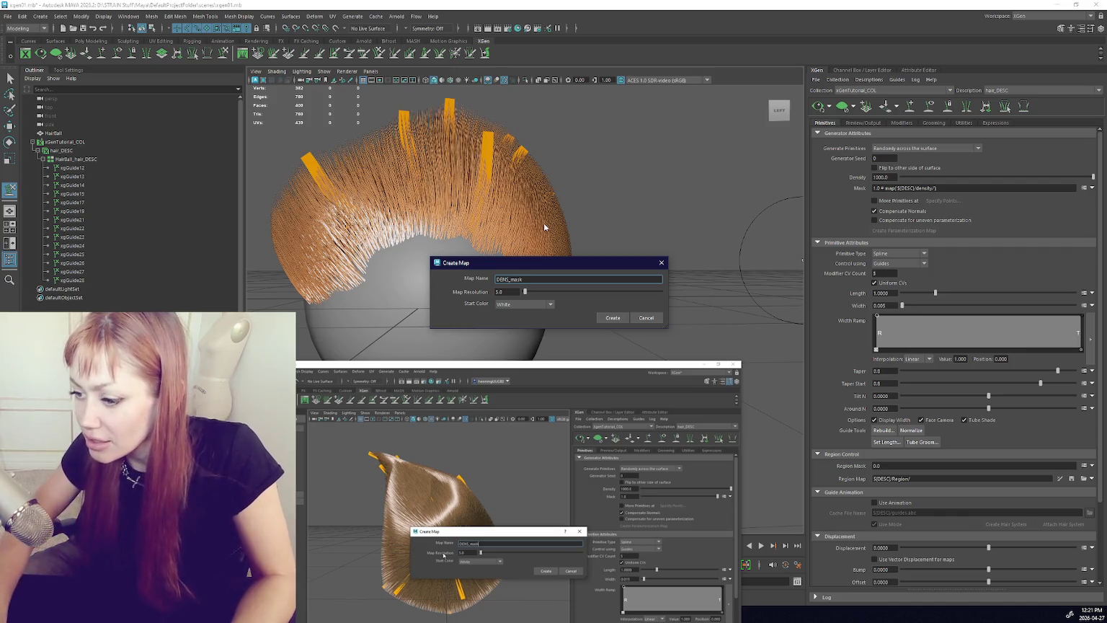
{"action": "left_click_drag", "start_coordinate": [296, 362], "coordinate": [176, 134]}
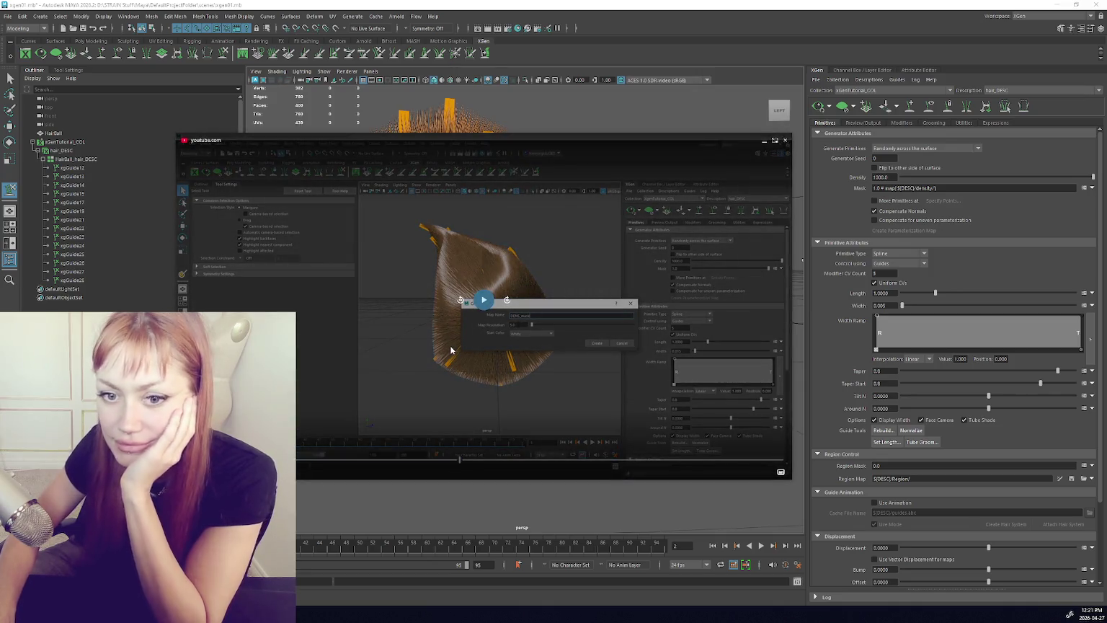
{"action": "left_click", "coordinate": [478, 310]}
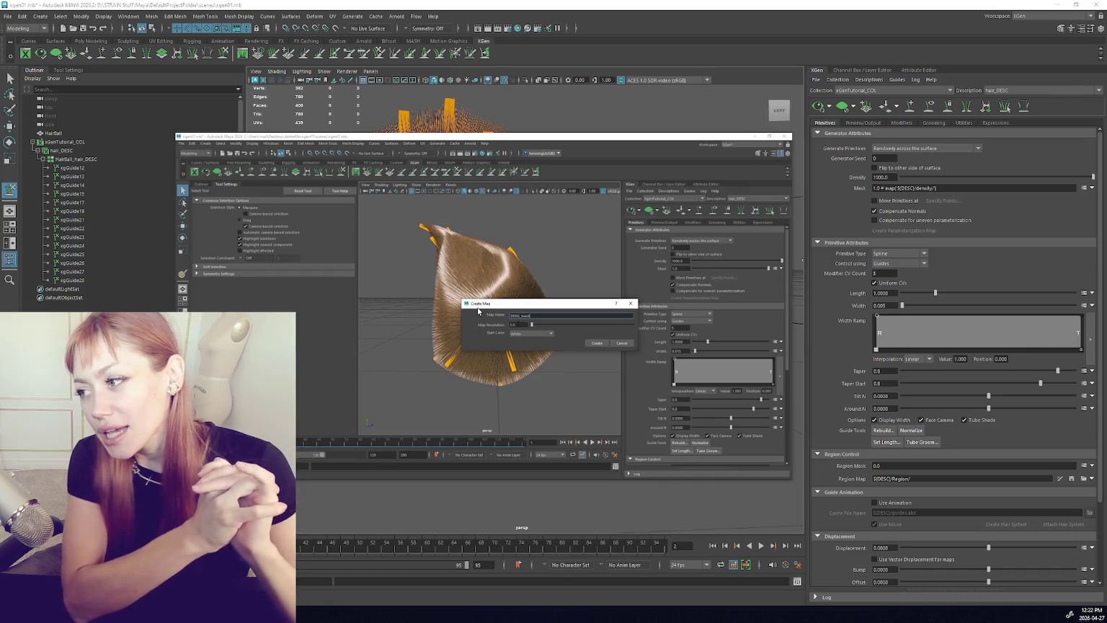
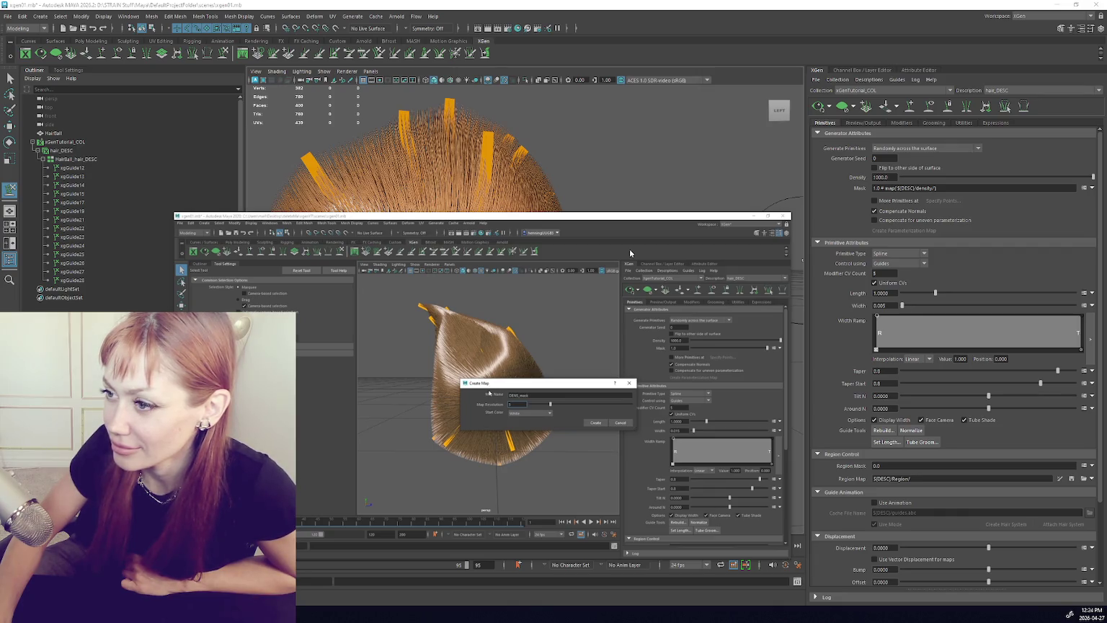
Create the DENS_mask density map with a white start colour
{"action": "mouse_move", "coordinate": [630, 249]}
{"action": "left_mouse_down"}
{"action": "mouse_move", "coordinate": [619, 358]}
{"action": "mouse_move", "coordinate": [634, 345]}
{"action": "left_mouse_up"}
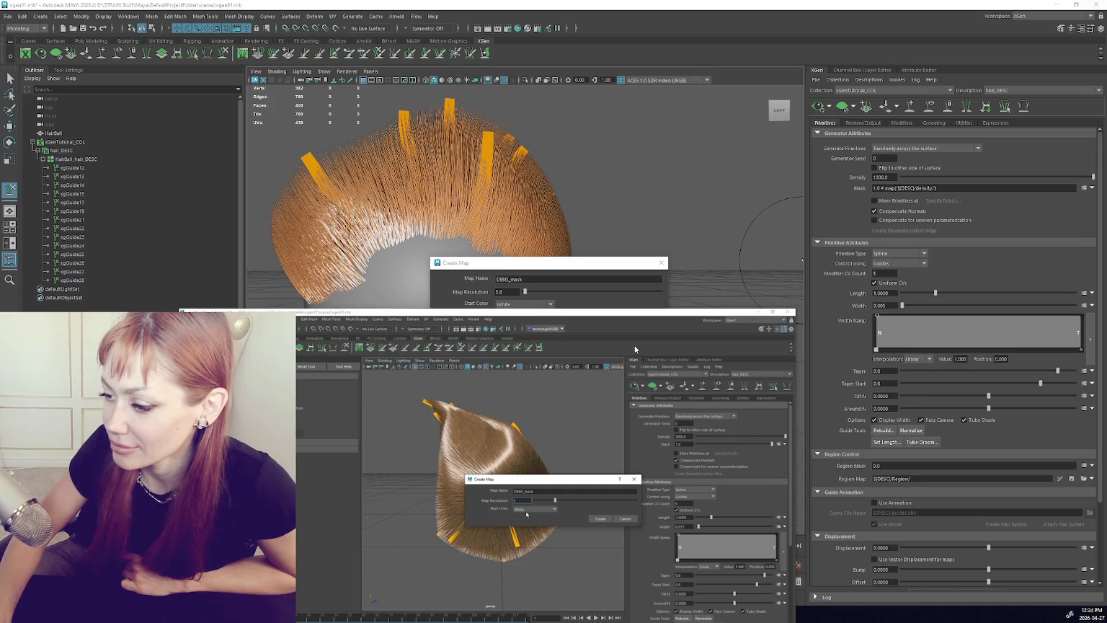
{"action": "left_click_drag", "start_coordinate": [635, 345], "coordinate": [626, 463]}
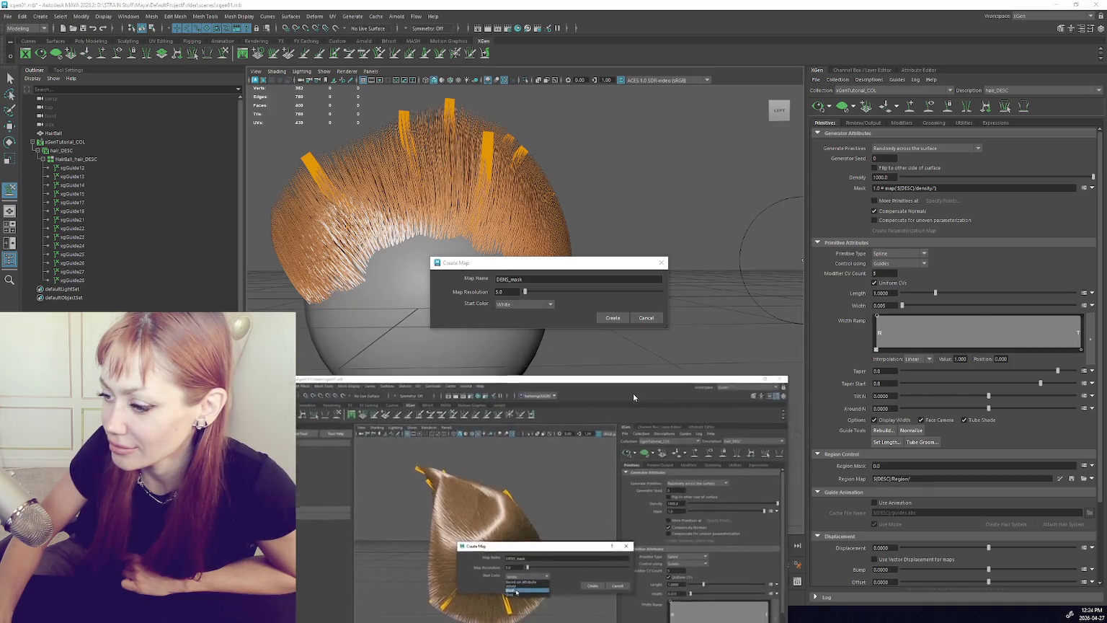
{"action": "left_click", "coordinate": [543, 305]}
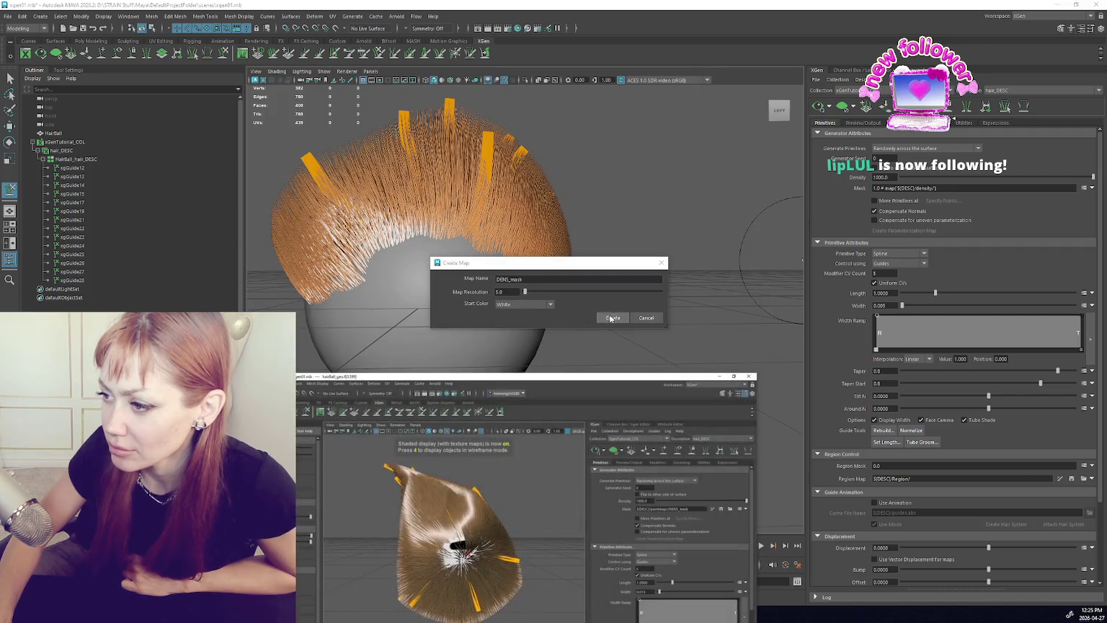
{"action": "left_click", "coordinate": [611, 318]}
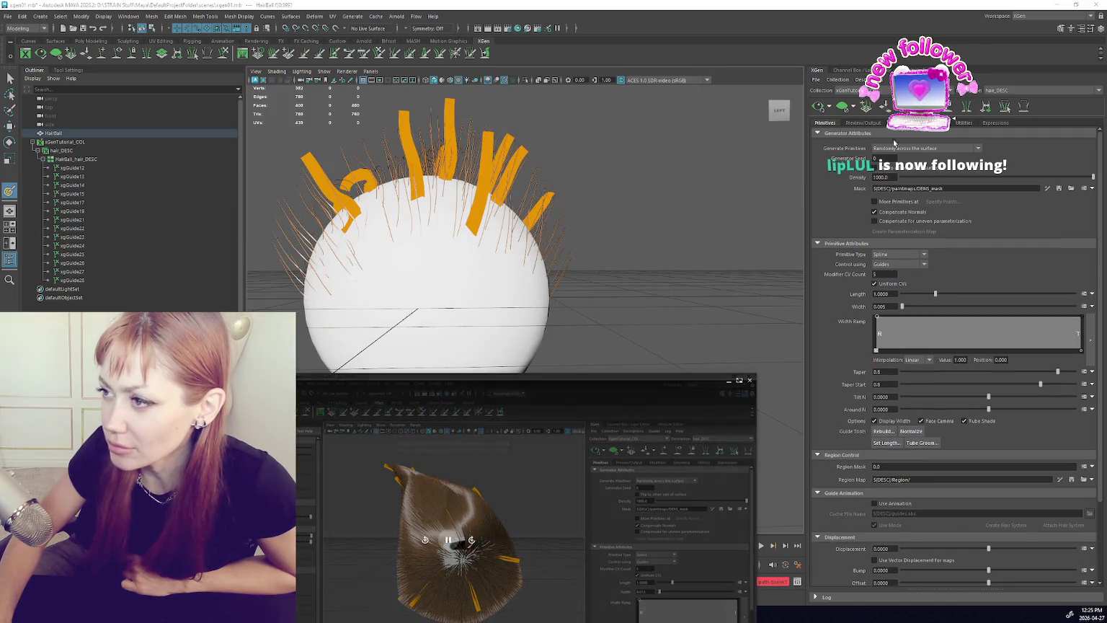
Switch to textured display and hide the guide curves so the white DENS_mask shows on the sphere
{"action": "key", "text": "6"}
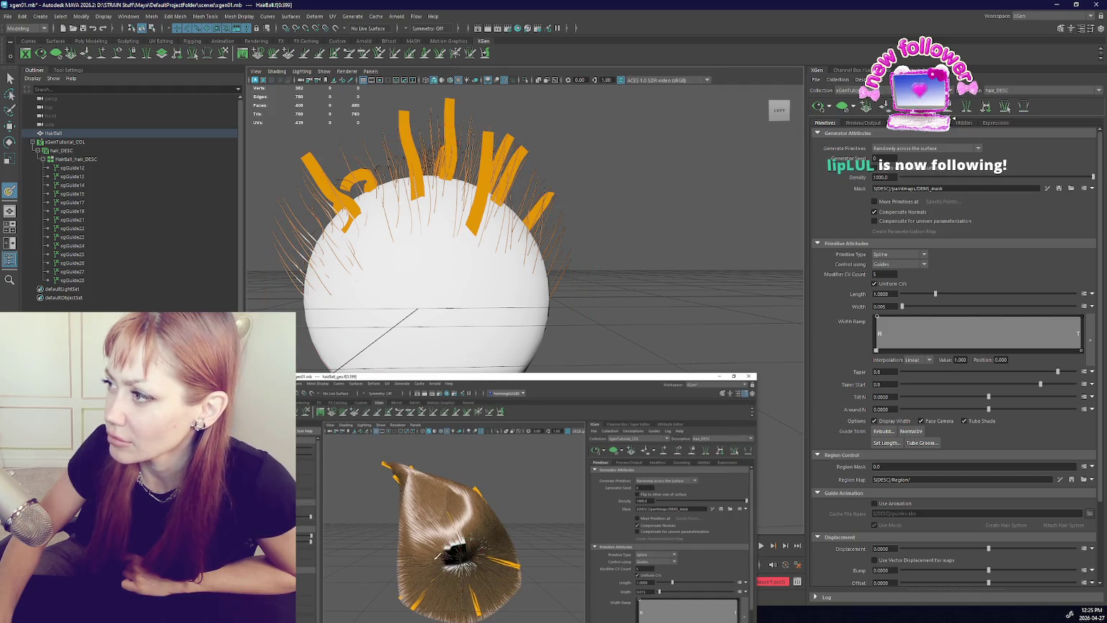
{"action": "key", "text": "ctrl+h"}
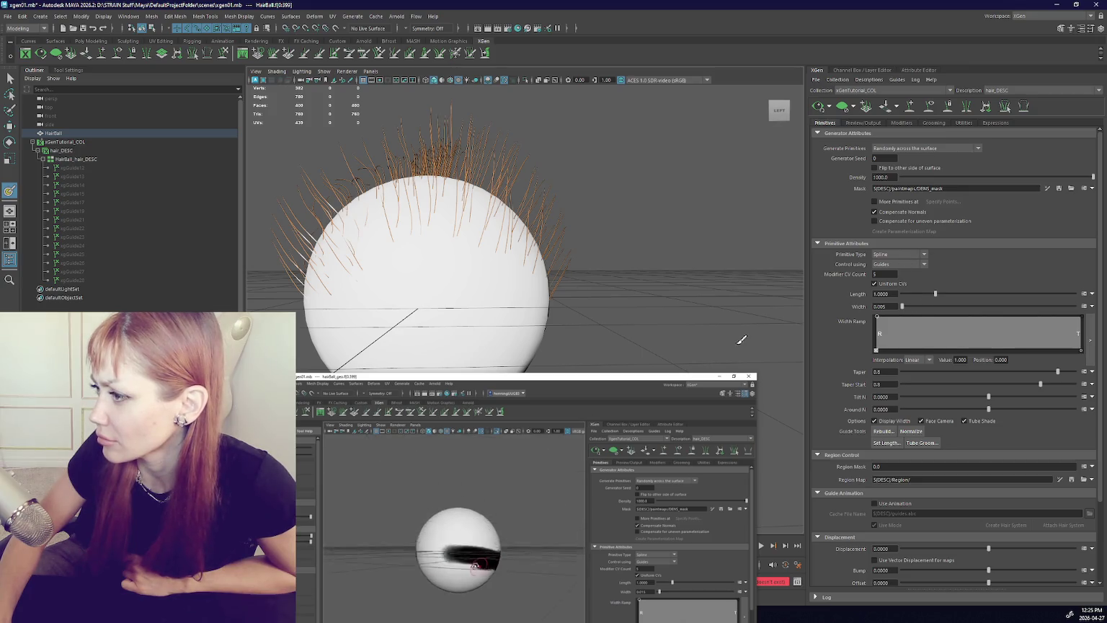
{"action": "left_click", "coordinate": [552, 459]}
{"action": "scroll", "coordinate": [904, 276], "scroll_direction": "down", "scroll_amount": 2}
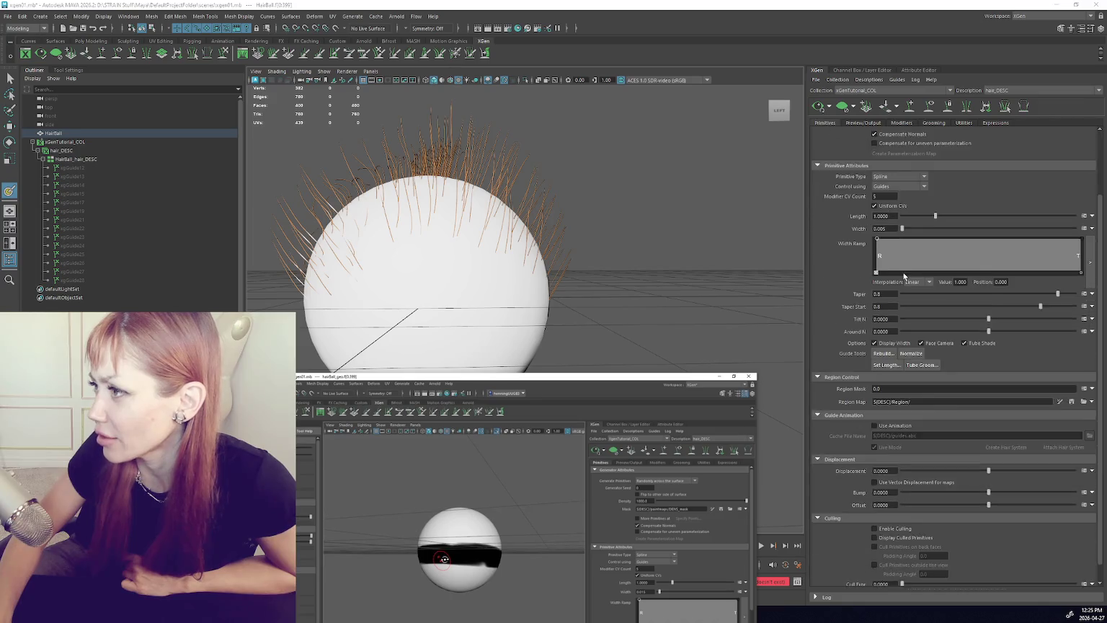
{"action": "scroll", "coordinate": [904, 276], "scroll_direction": "down", "scroll_amount": 1}
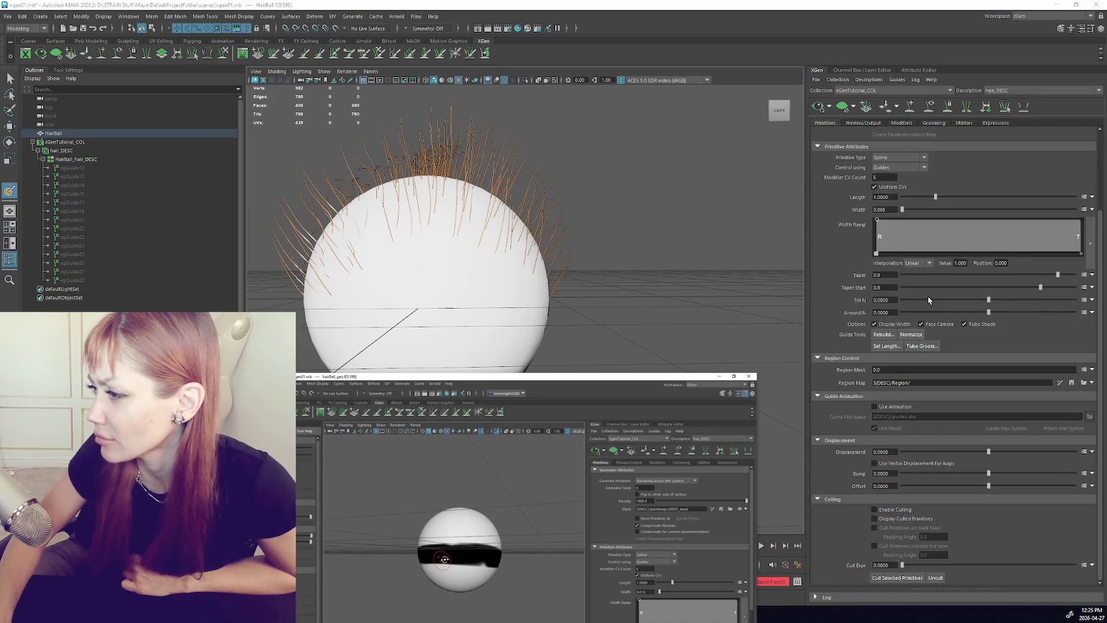
{"action": "scroll", "coordinate": [922, 282], "scroll_direction": "up", "scroll_amount": 1}
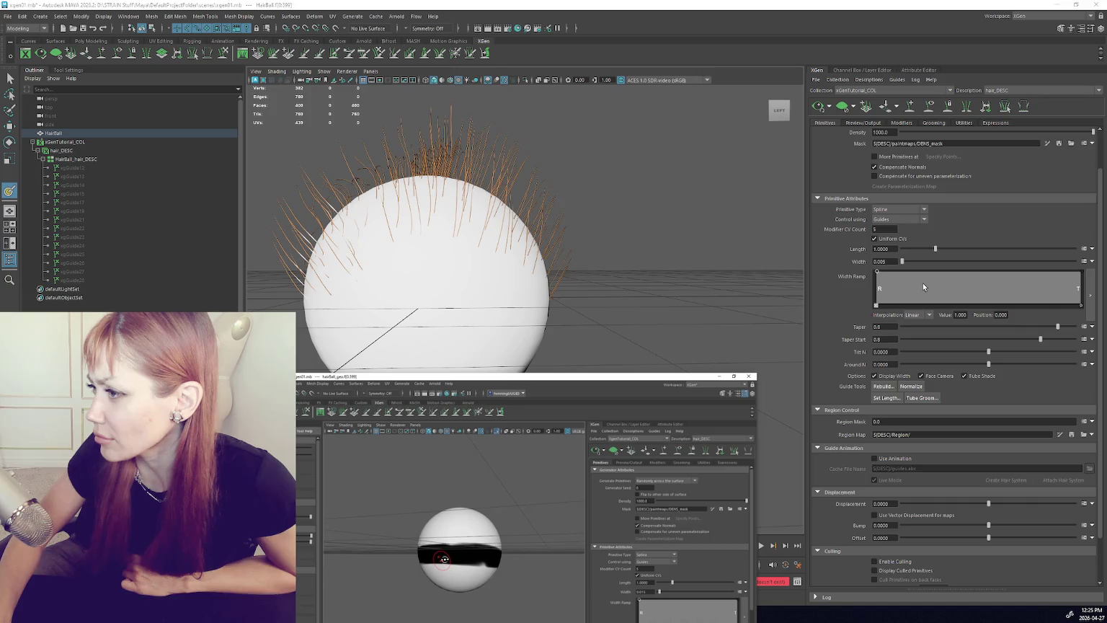
{"action": "scroll", "coordinate": [922, 283], "scroll_direction": "up", "scroll_amount": 2}
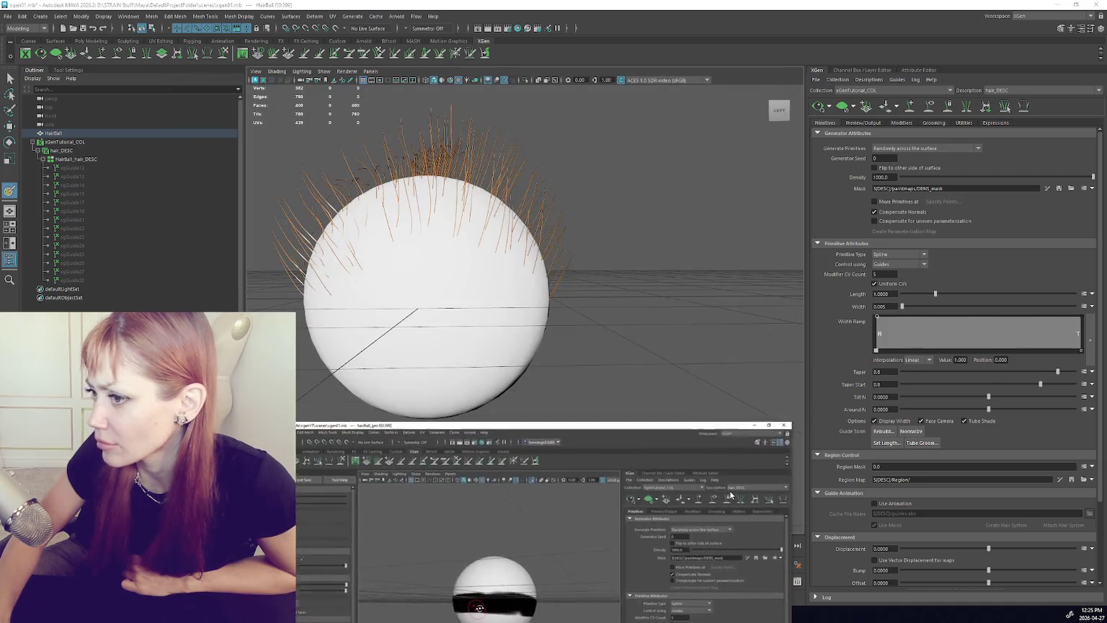
Paint black into the density mask on the sphere and refresh the hair preview
{"action": "left_click_drag", "start_coordinate": [432, 249], "coordinate": [472, 272]}
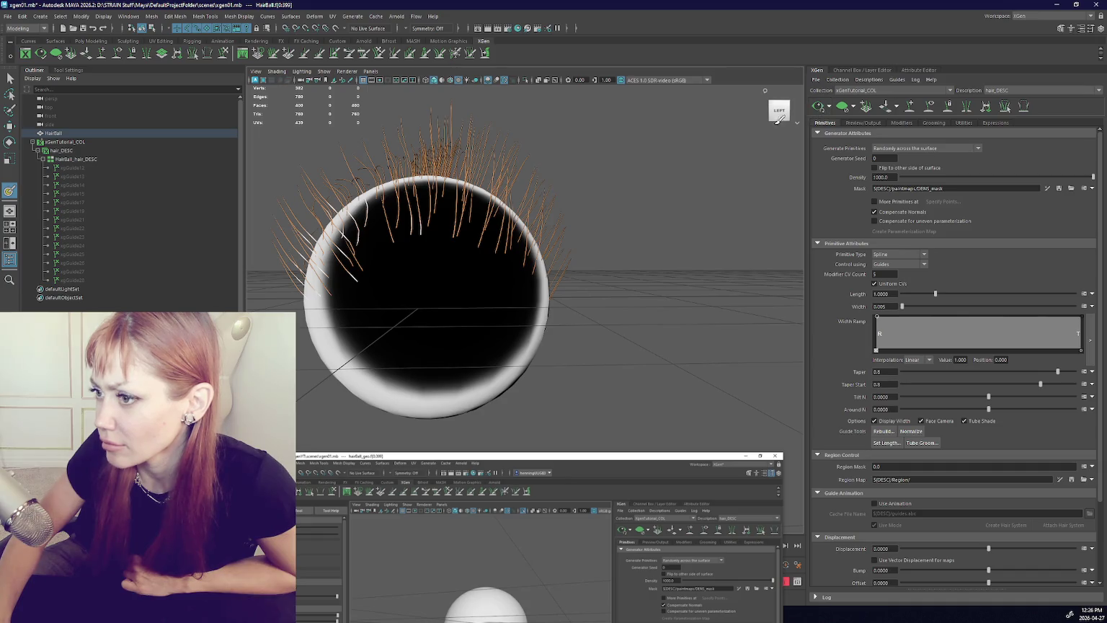
{"action": "scroll", "coordinate": [504, 288], "scroll_direction": "down", "scroll_amount": 5}
{"action": "left_click_drag", "start_coordinate": [505, 288], "coordinate": [591, 297], "text": "alt"}
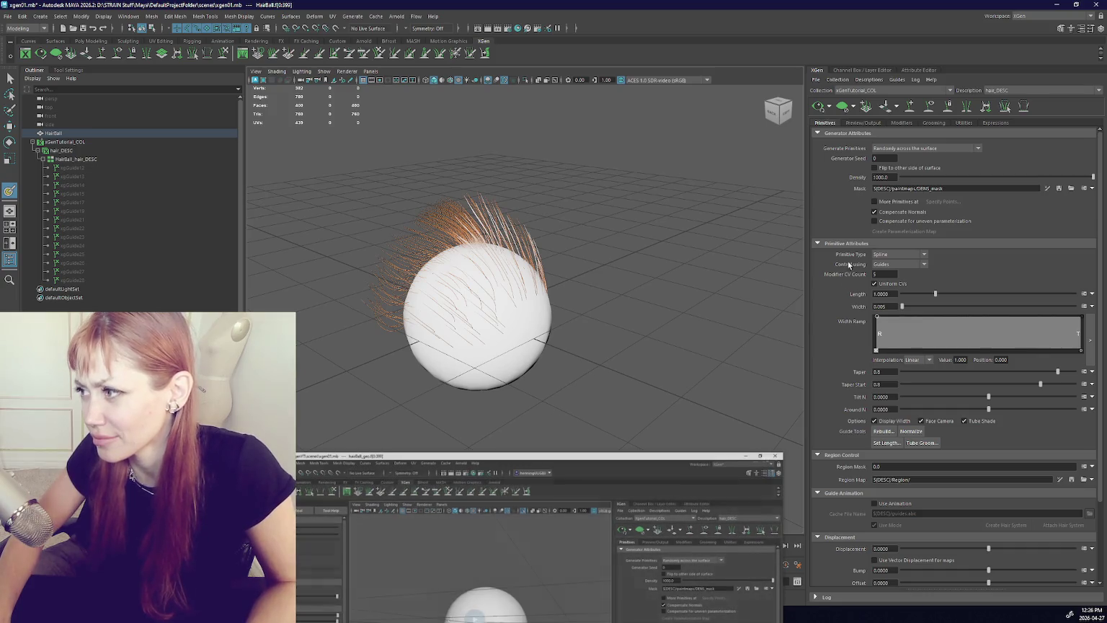
{"action": "left_click", "coordinate": [847, 110]}
{"action": "left_click", "coordinate": [820, 106]}
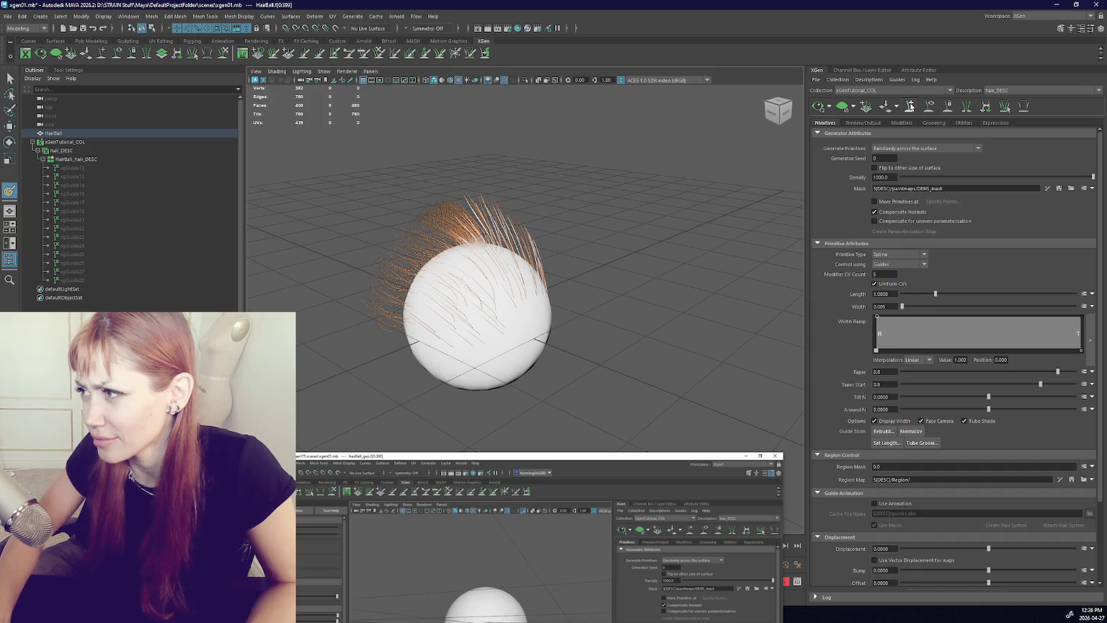
Select the sphere, toggle the guide curves on and off, then deselect it
{"action": "left_click", "coordinate": [910, 106]}
{"action": "left_click", "coordinate": [928, 107]}
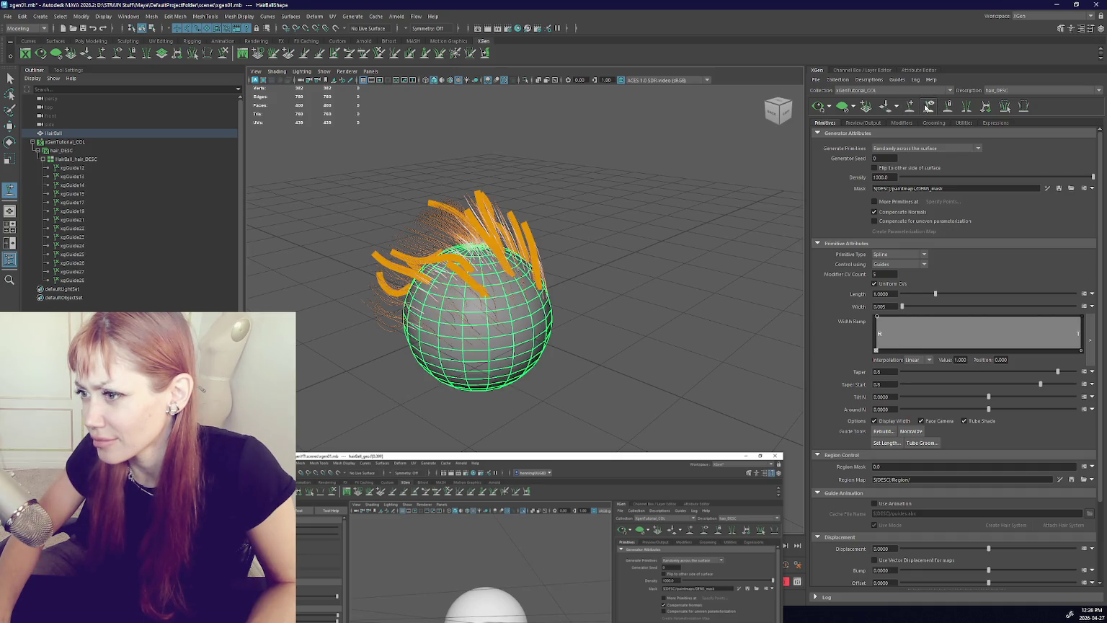
{"action": "left_click", "coordinate": [927, 107]}
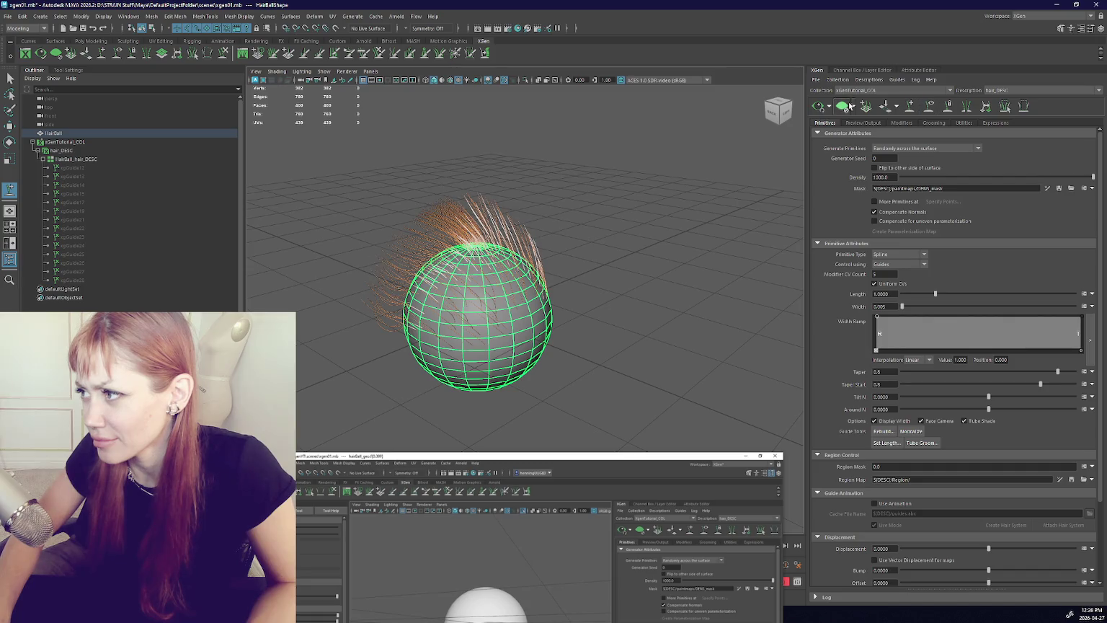
{"action": "left_click", "coordinate": [573, 167]}
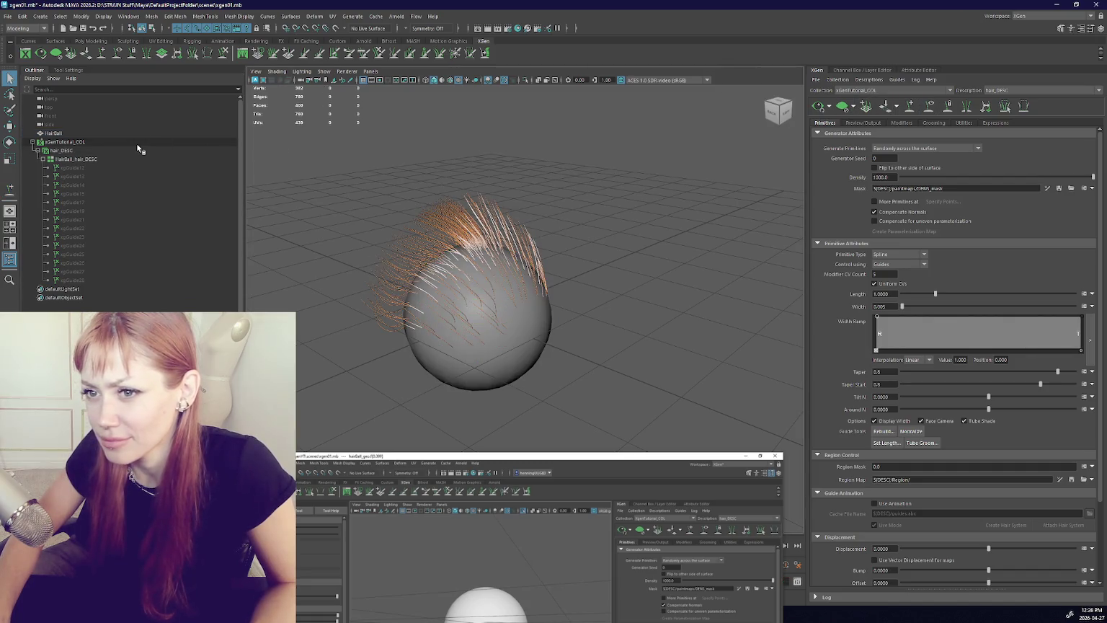
{"action": "right_click_drag", "start_coordinate": [355, 195], "coordinate": [431, 213], "text": "alt"}
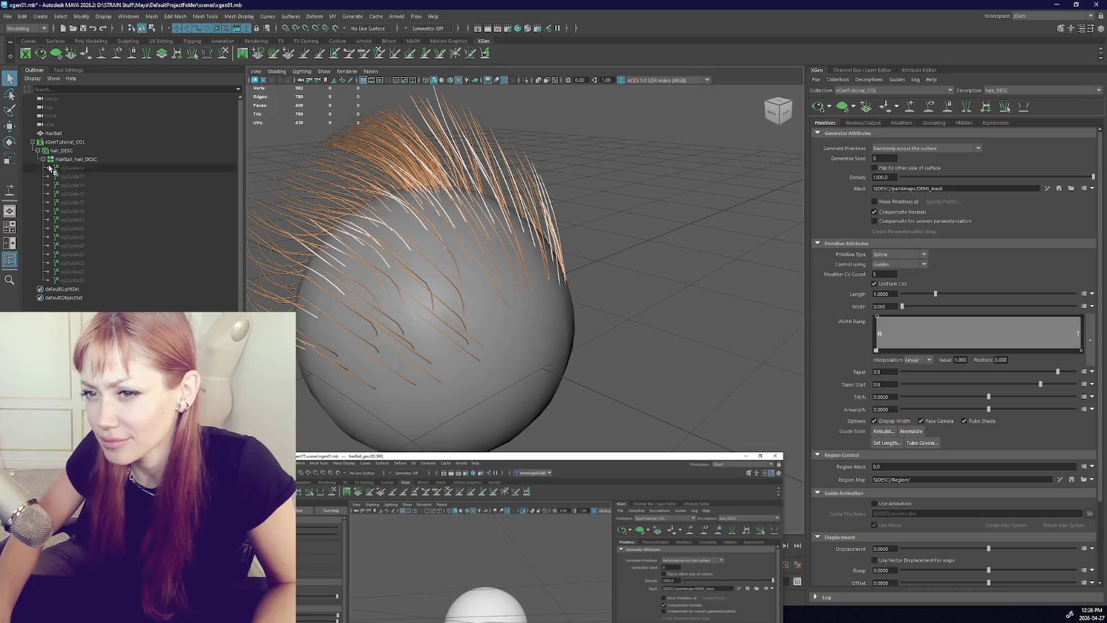
Select the xGenTutorial_COL collection in the Outliner and enlarge the tutorial video over the viewport
{"action": "left_click", "coordinate": [89, 142]}
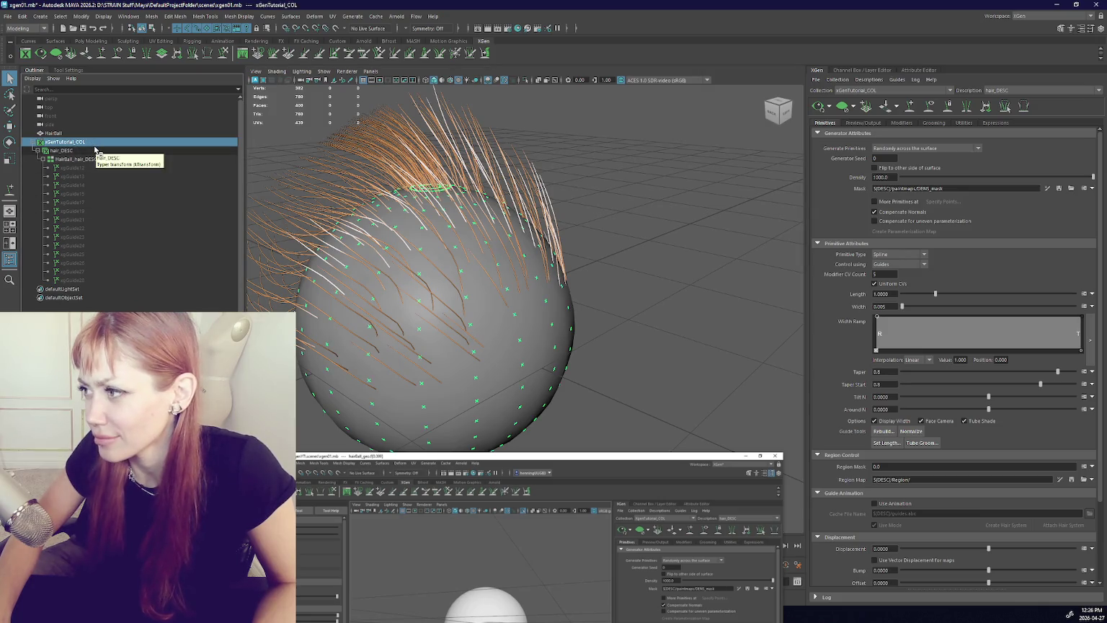
{"action": "left_click", "coordinate": [100, 151]}
{"action": "left_click", "coordinate": [108, 143]}
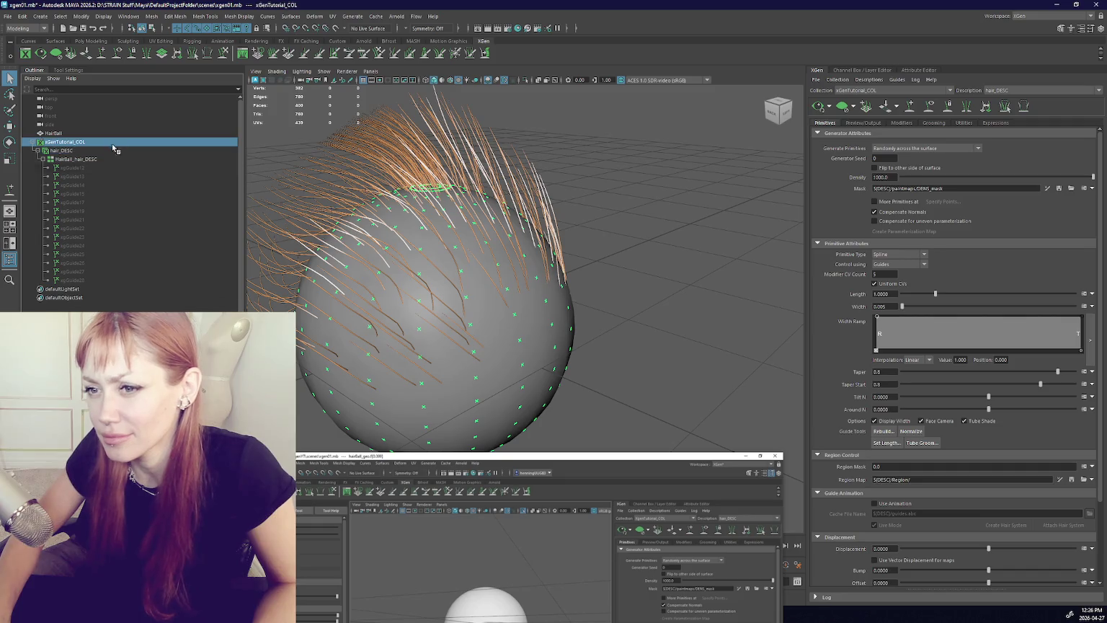
{"action": "left_click_drag", "start_coordinate": [296, 452], "coordinate": [169, 190]}
{"action": "left_click_drag", "start_coordinate": [476, 261], "coordinate": [471, 245]}
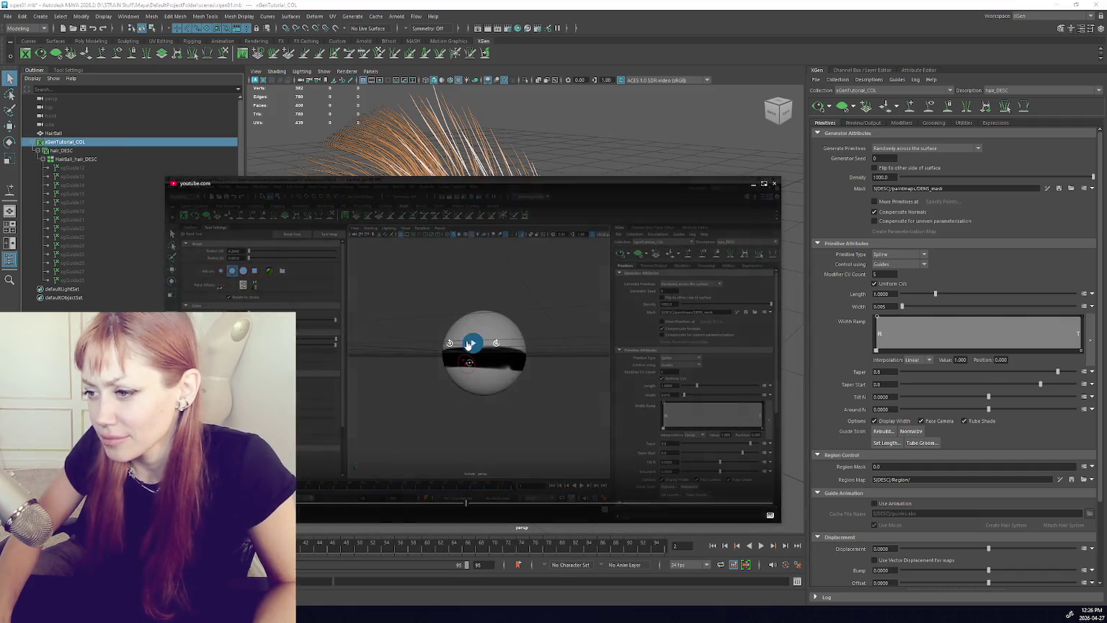
Replay the tutorial from its mask-creation part, then shrink the video to reveal the sphere
{"action": "left_click", "coordinate": [450, 503]}
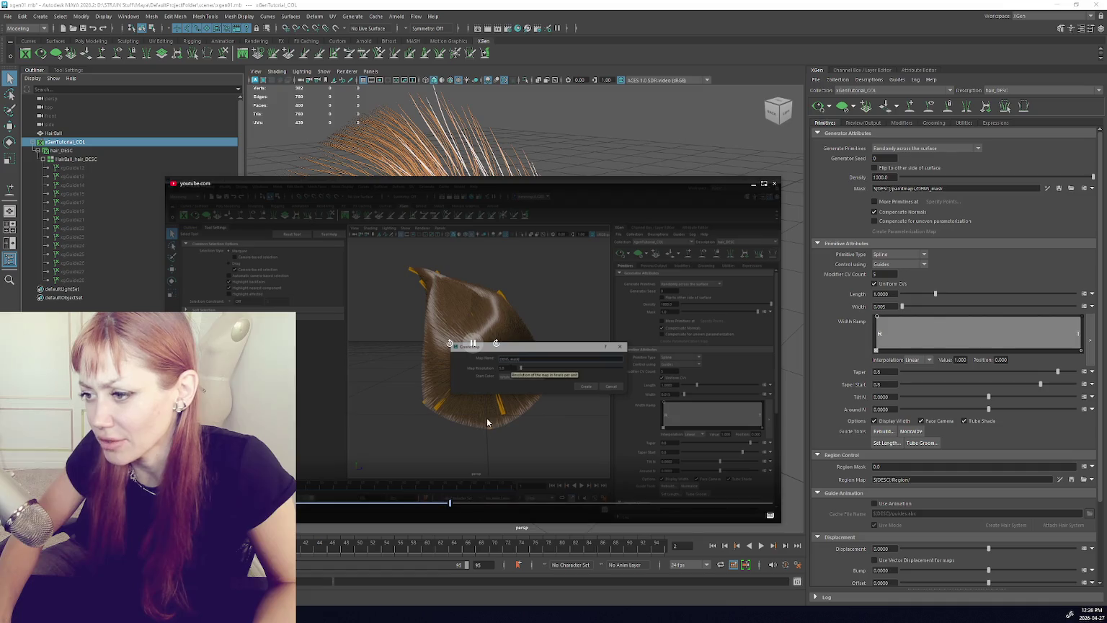
{"action": "left_click_drag", "start_coordinate": [674, 283], "coordinate": [652, 191]}
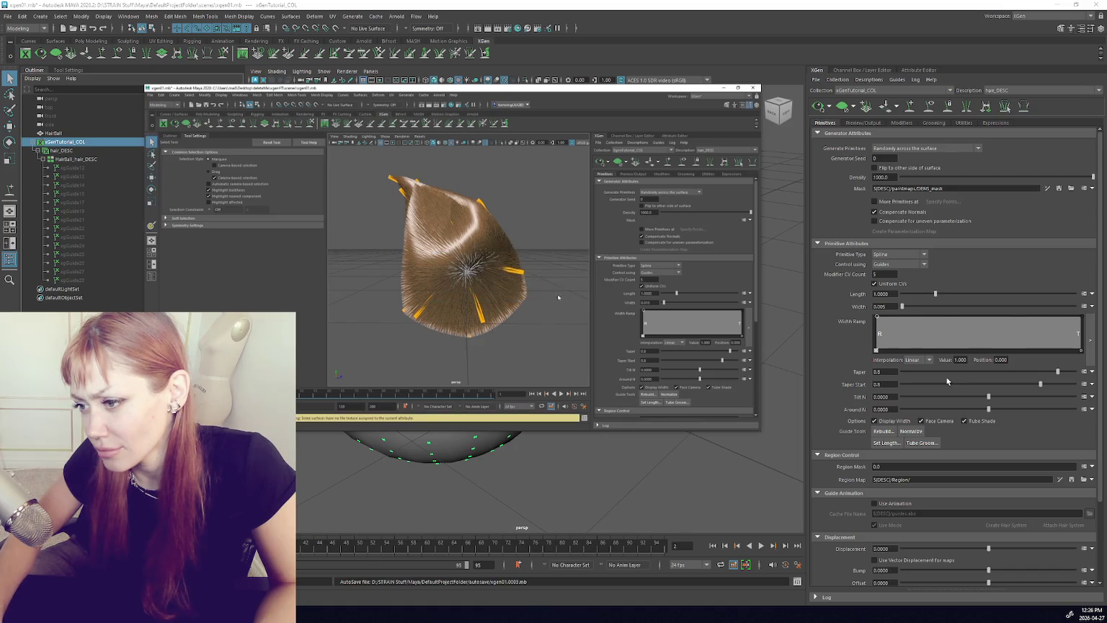
{"action": "left_click", "coordinate": [452, 251]}
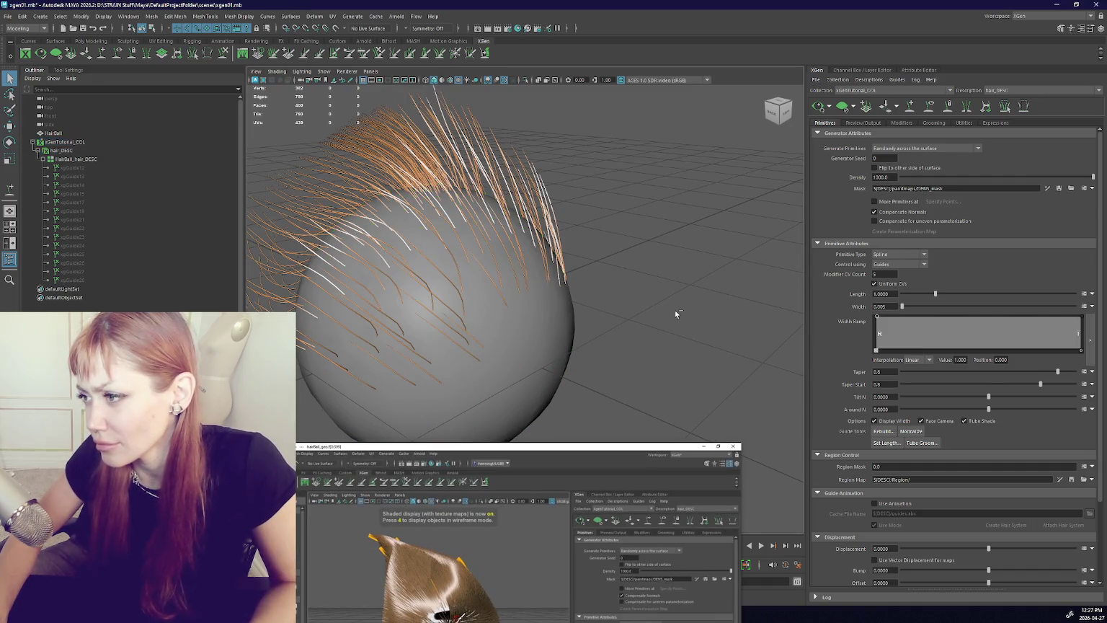
Start a new map from the Mask field's Create Map option, naming it DESN_mask2
{"action": "key", "text": "Up"}
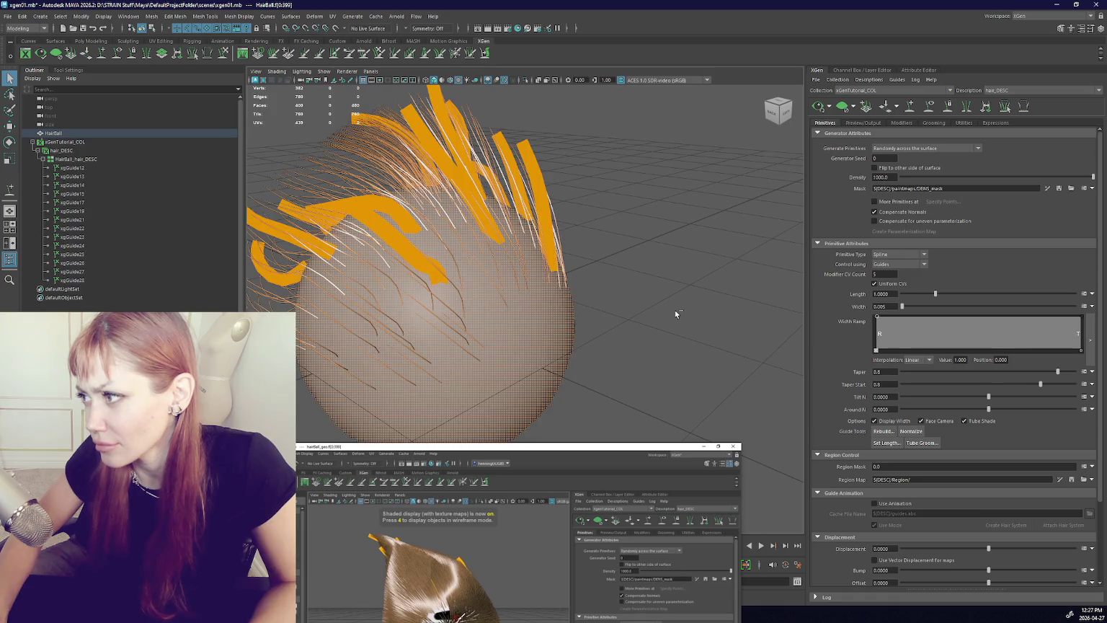
{"action": "left_click", "coordinate": [675, 312]}
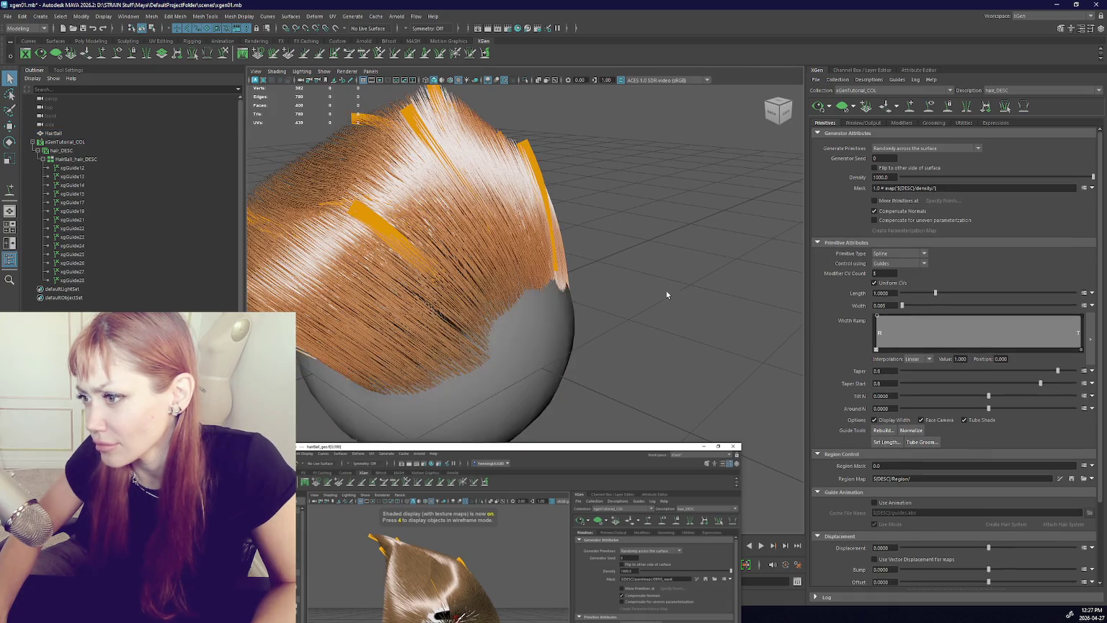
{"action": "left_click_drag", "start_coordinate": [675, 312], "coordinate": [600, 317], "text": "alt"}
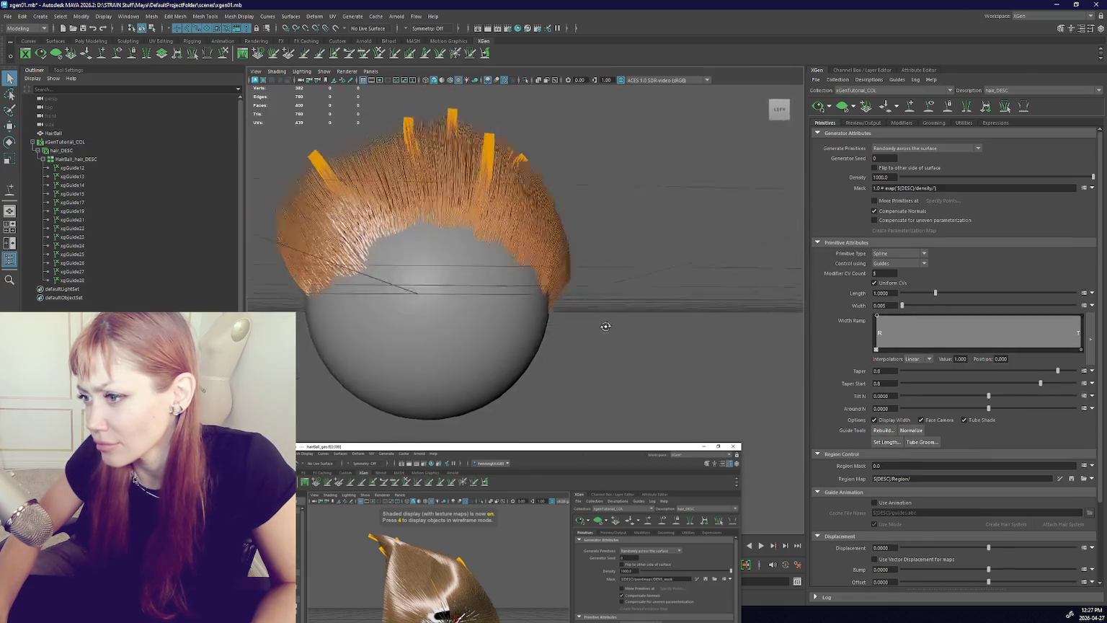
{"action": "left_click", "coordinate": [1091, 188]}
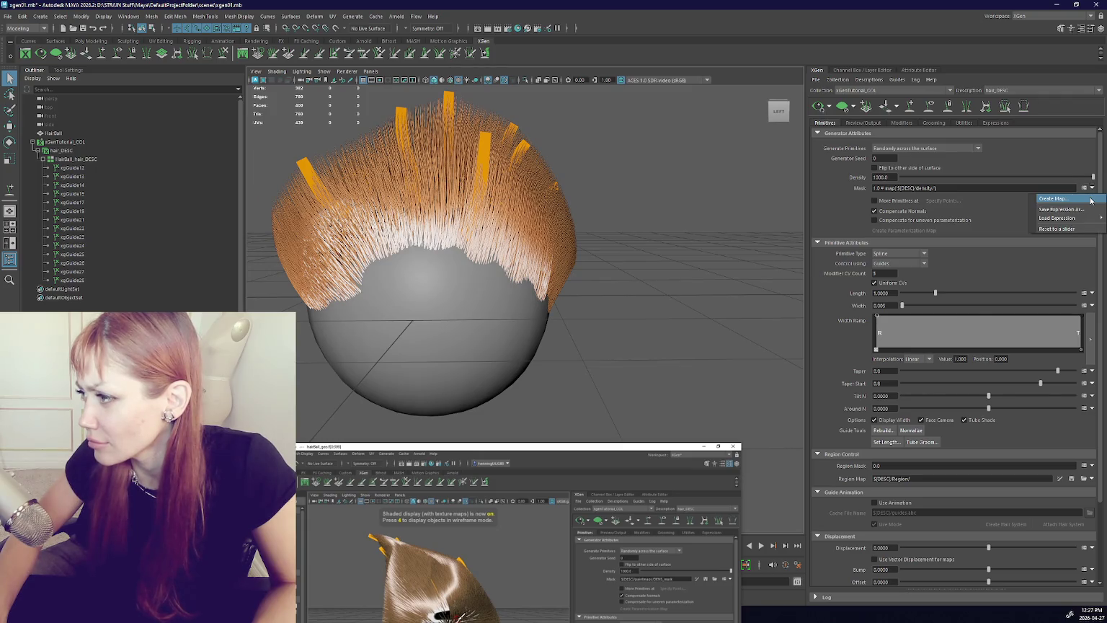
{"action": "left_click", "coordinate": [1052, 198]}
{"action": "type", "text": "DES"}
{"action": "type", "text": "NMap"}
{"action": "type", "text": "k2"}
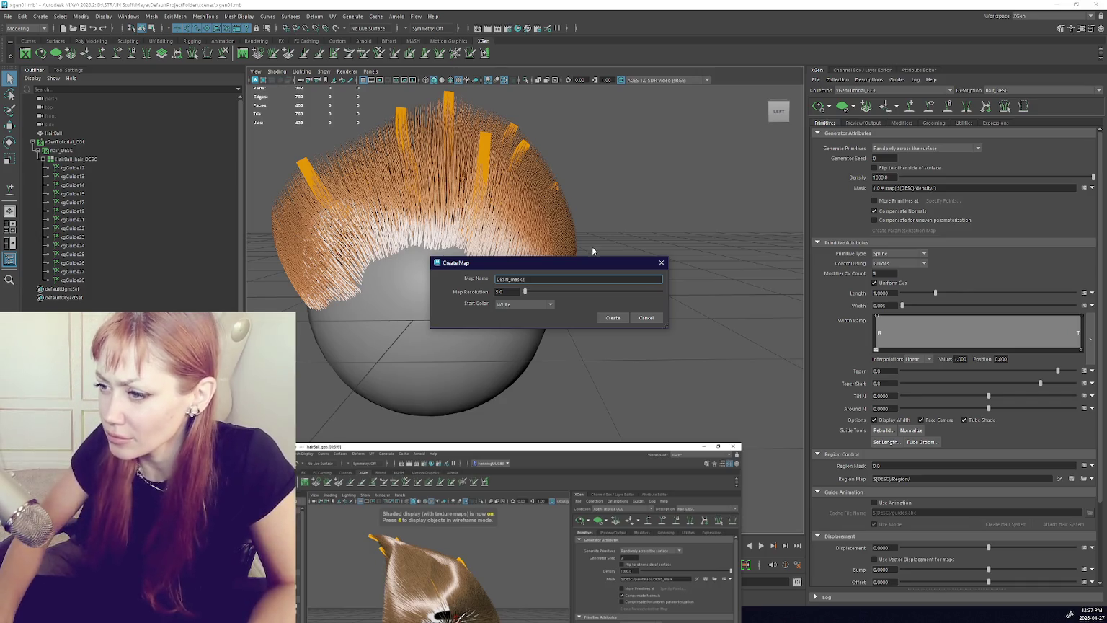
Create the DESN_mask2 map, resize the brush, and paint black across the top of the sphere
{"action": "left_click", "coordinate": [607, 318]}
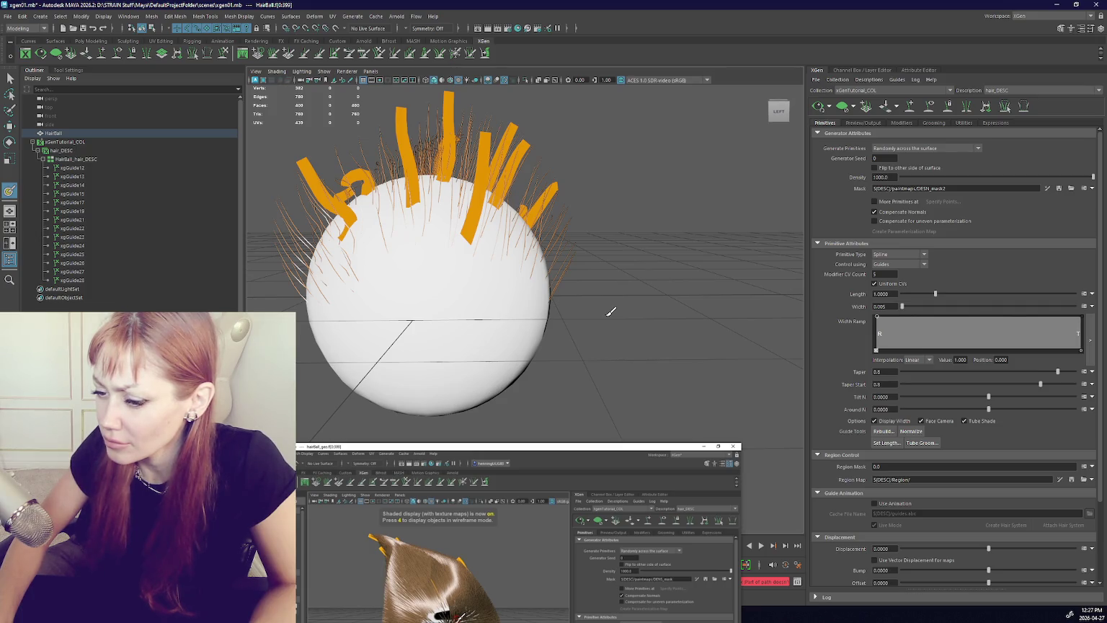
{"action": "left_click_drag", "start_coordinate": [456, 295], "coordinate": [395, 295]}
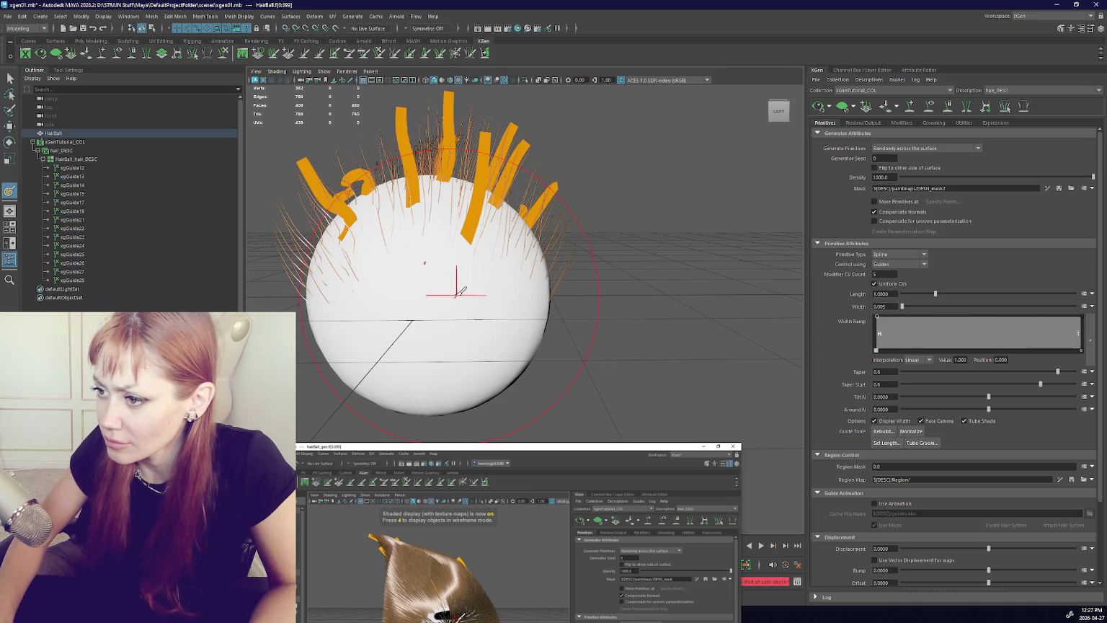
{"action": "mouse_move", "coordinate": [443, 263]}
{"action": "left_mouse_down"}
{"action": "mouse_move", "coordinate": [452, 248]}
{"action": "mouse_move", "coordinate": [493, 256]}
{"action": "mouse_move", "coordinate": [425, 239]}
{"action": "mouse_move", "coordinate": [477, 278]}
{"action": "mouse_move", "coordinate": [365, 256]}
{"action": "mouse_move", "coordinate": [404, 240]}
{"action": "mouse_move", "coordinate": [479, 266]}
{"action": "mouse_move", "coordinate": [446, 274]}
{"action": "mouse_move", "coordinate": [519, 252]}
{"action": "left_mouse_up"}
{"action": "left_click_drag", "start_coordinate": [469, 295], "coordinate": [541, 296]}
{"action": "left_click_drag", "start_coordinate": [555, 485], "coordinate": [887, 229]}
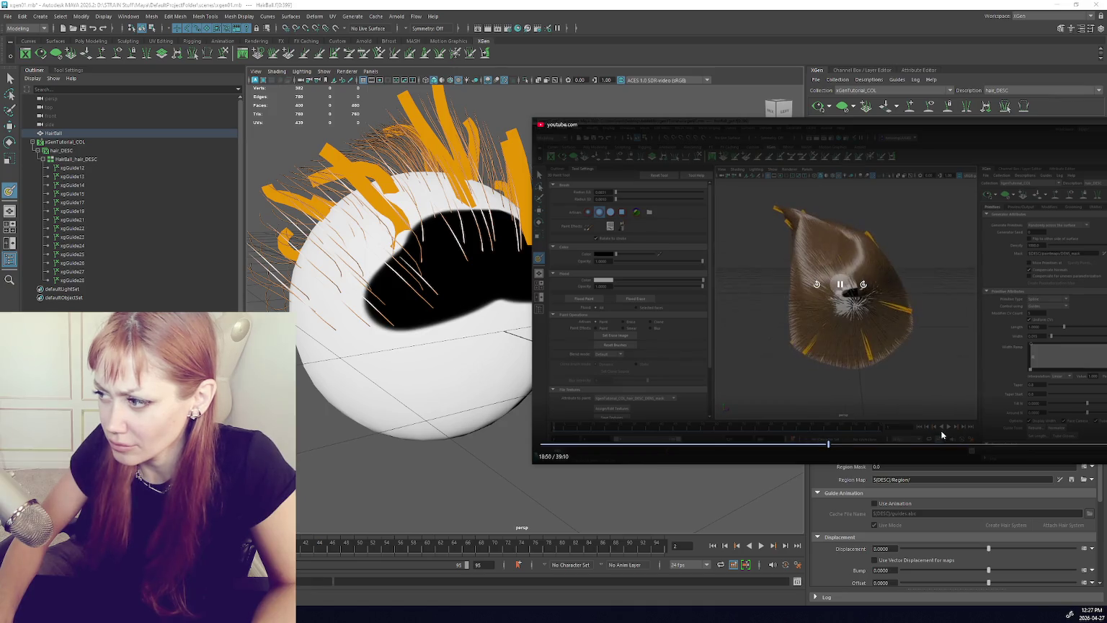
Extend the black mask further left on the sphere and zoom out to see it whole
{"action": "mouse_move", "coordinate": [443, 241]}
{"action": "left_mouse_down"}
{"action": "mouse_move", "coordinate": [392, 230]}
{"action": "mouse_move", "coordinate": [350, 307]}
{"action": "left_mouse_up"}
{"action": "scroll", "coordinate": [464, 215], "scroll_direction": "down", "scroll_amount": 3}
{"action": "mouse_move", "coordinate": [461, 237]}
{"action": "left_mouse_down", "text": "alt"}
{"action": "mouse_move", "coordinate": [431, 272]}
{"action": "mouse_move", "coordinate": [461, 256]}
{"action": "left_mouse_up", "text": "alt"}
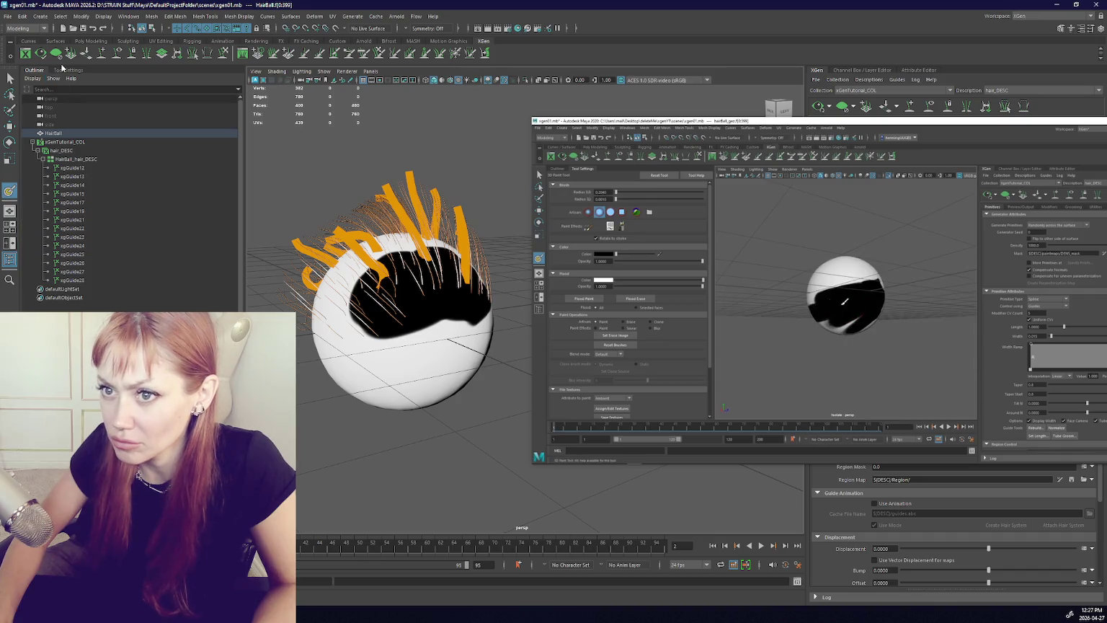
{"action": "double_click", "coordinate": [7, 192]}
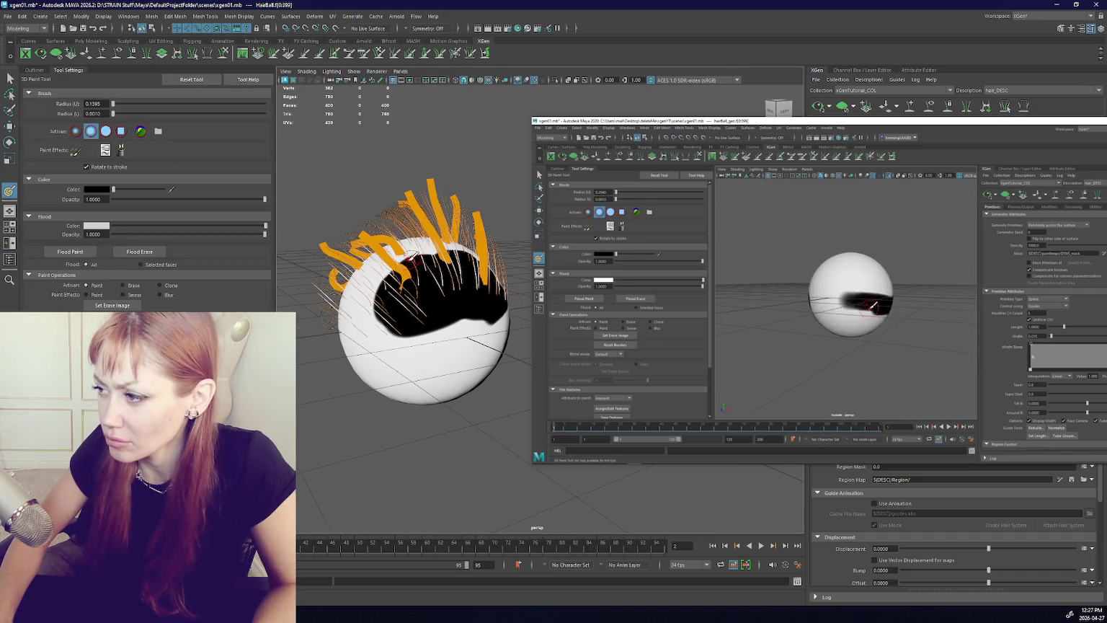
Orbit the painted sphere and open the Mask field's map options menu
{"action": "mouse_move", "coordinate": [407, 322]}
{"action": "left_mouse_down", "text": "alt"}
{"action": "mouse_move", "coordinate": [466, 295]}
{"action": "mouse_move", "coordinate": [441, 259]}
{"action": "mouse_move", "coordinate": [485, 311]}
{"action": "mouse_move", "coordinate": [471, 280]}
{"action": "mouse_move", "coordinate": [436, 254]}
{"action": "mouse_move", "coordinate": [358, 334]}
{"action": "mouse_move", "coordinate": [472, 328]}
{"action": "mouse_move", "coordinate": [436, 276]}
{"action": "left_mouse_up", "text": "alt"}
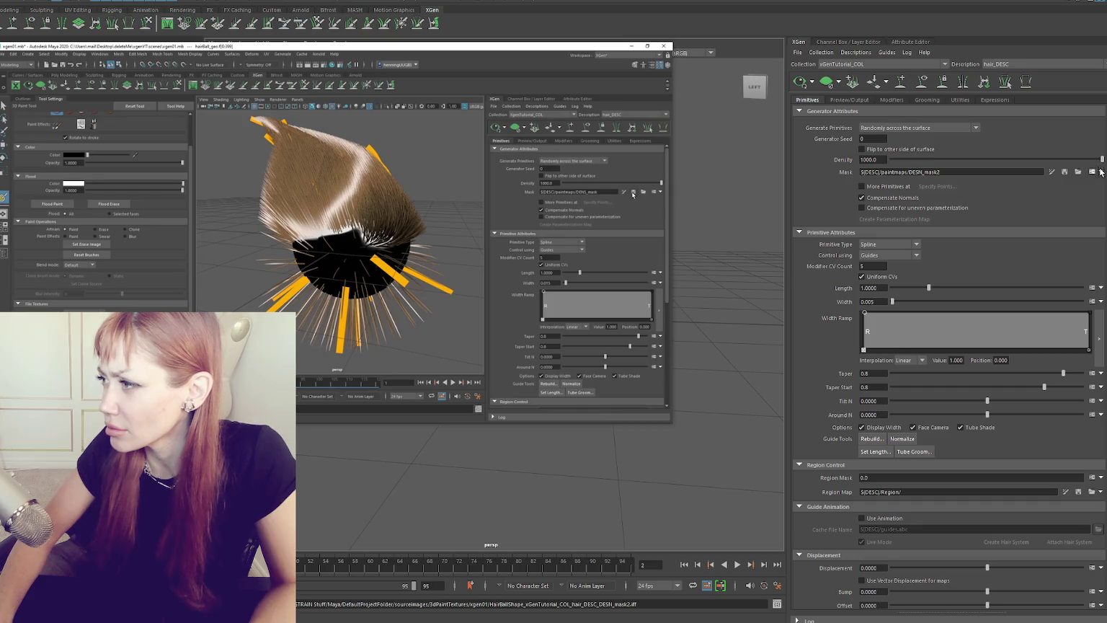
{"action": "left_click", "coordinate": [1100, 171]}
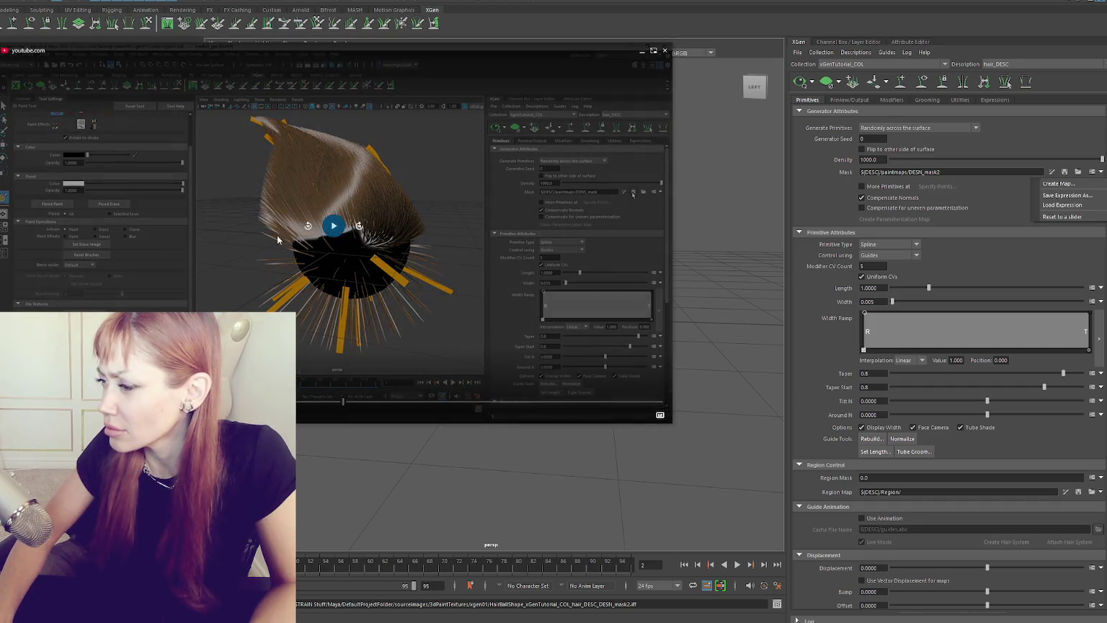
{"action": "mouse_move", "coordinate": [345, 233]}
{"action": "left_click", "coordinate": [334, 229]}
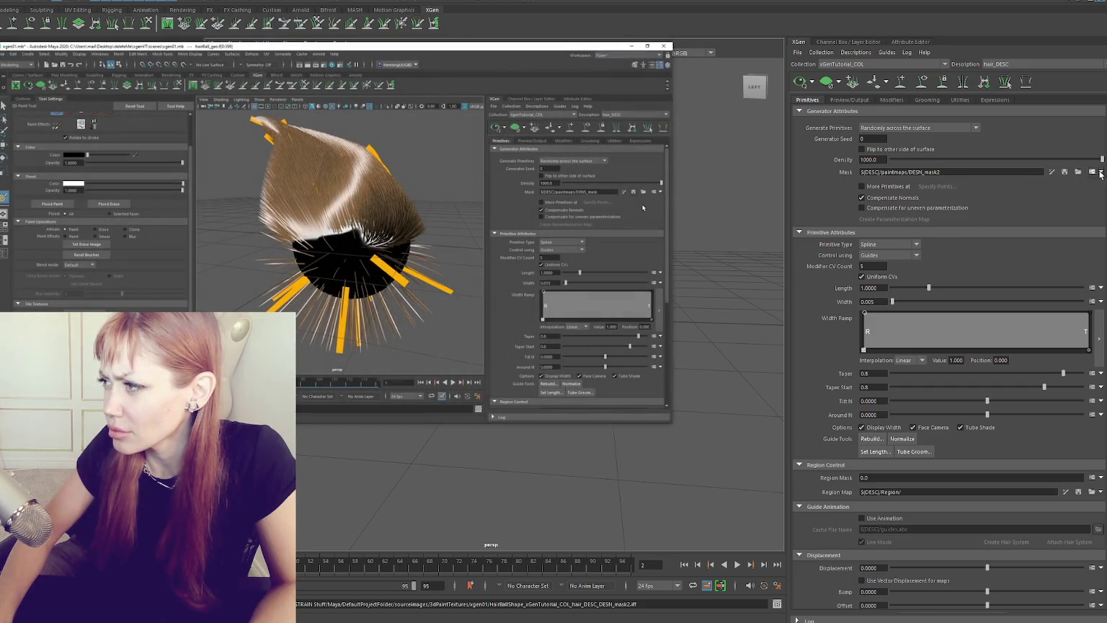
{"action": "left_click", "coordinate": [1100, 173]}
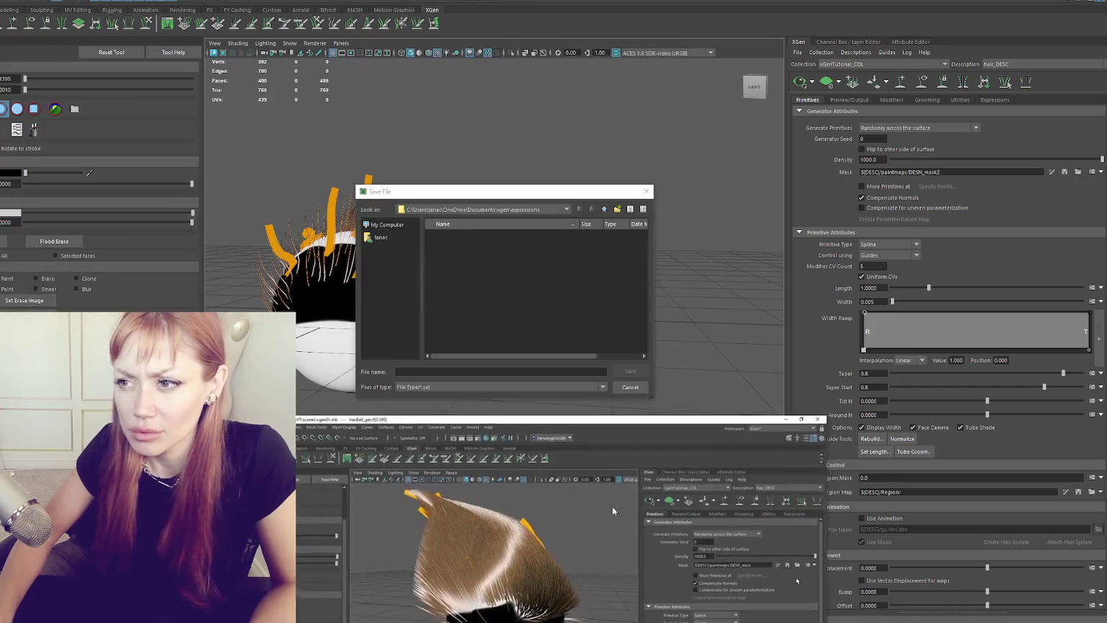
Save the mask expression to a file named 'test'
{"action": "left_click", "coordinate": [515, 372]}
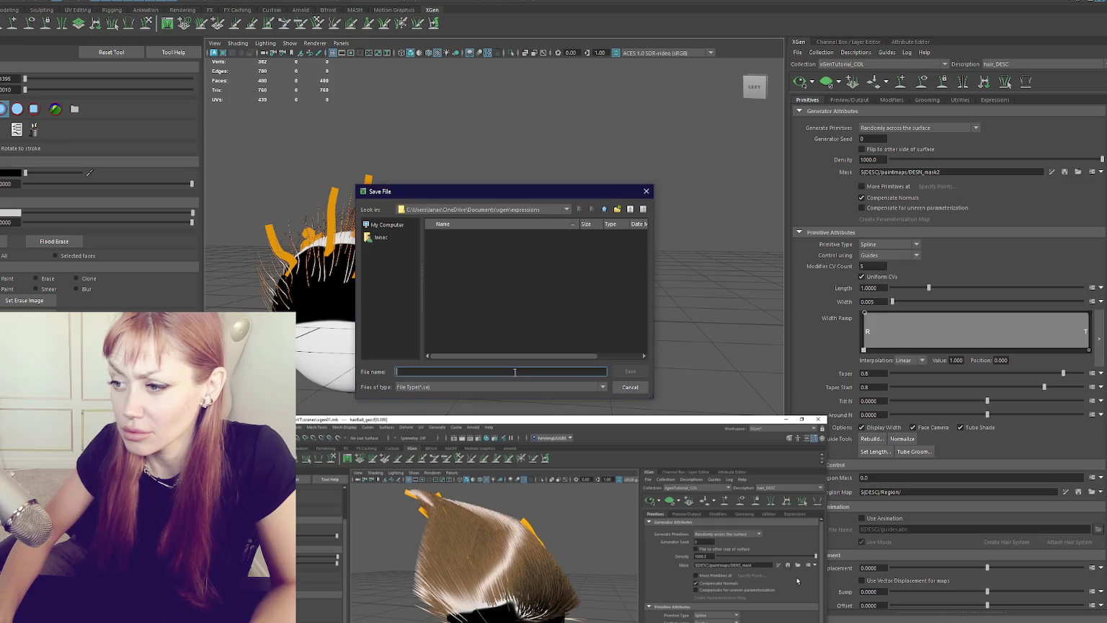
{"action": "type", "text": "test"}
{"action": "left_click", "coordinate": [629, 372]}
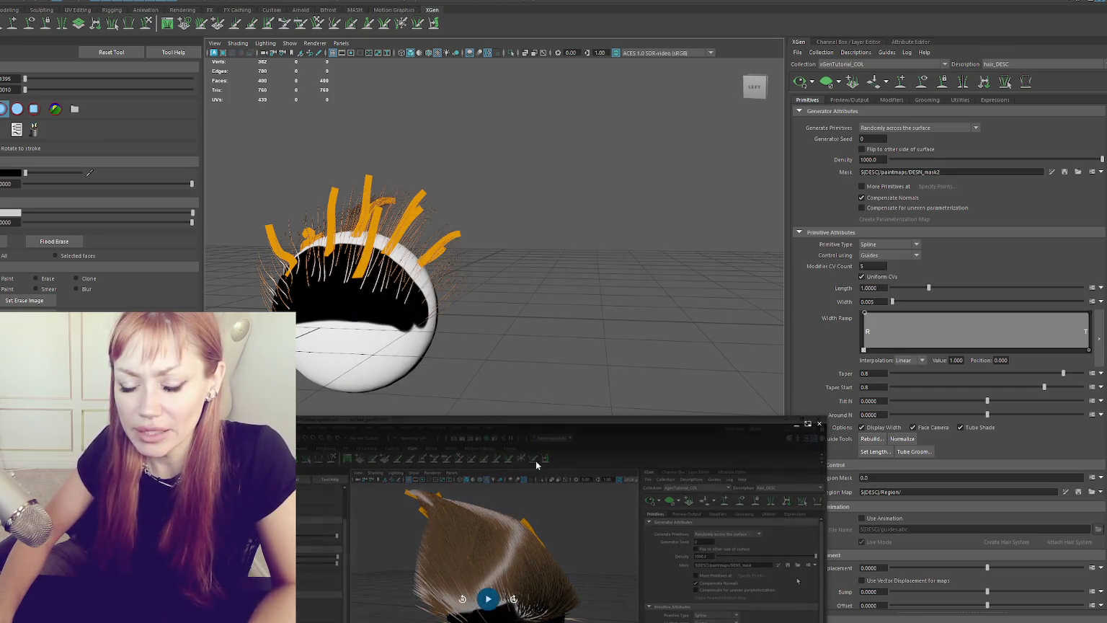
{"action": "left_click", "coordinate": [564, 513]}
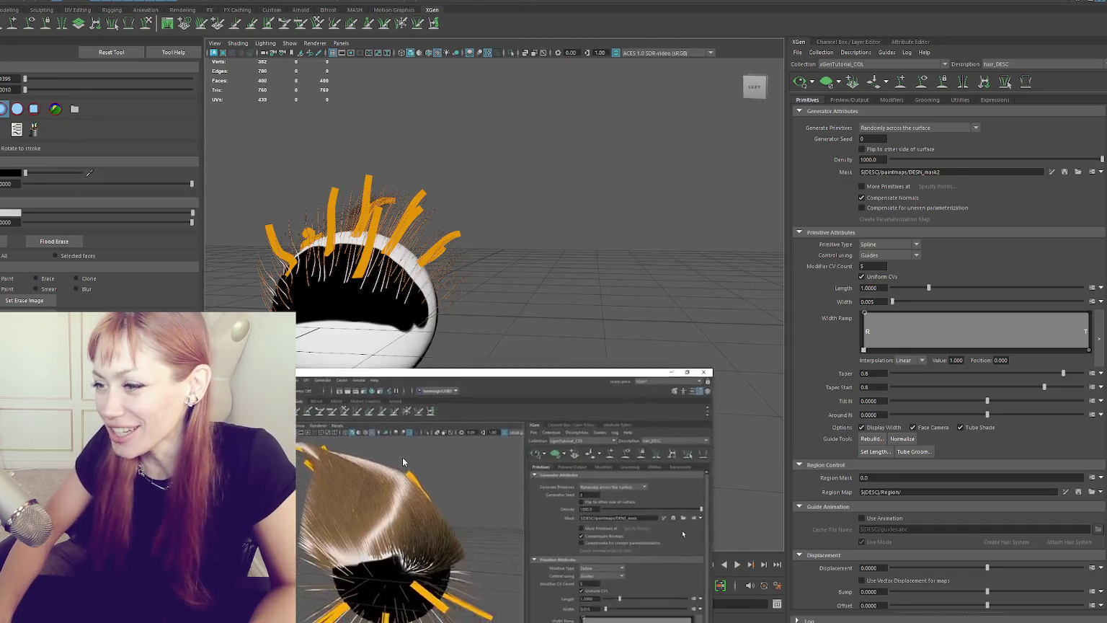
{"action": "left_click", "coordinate": [399, 291]}
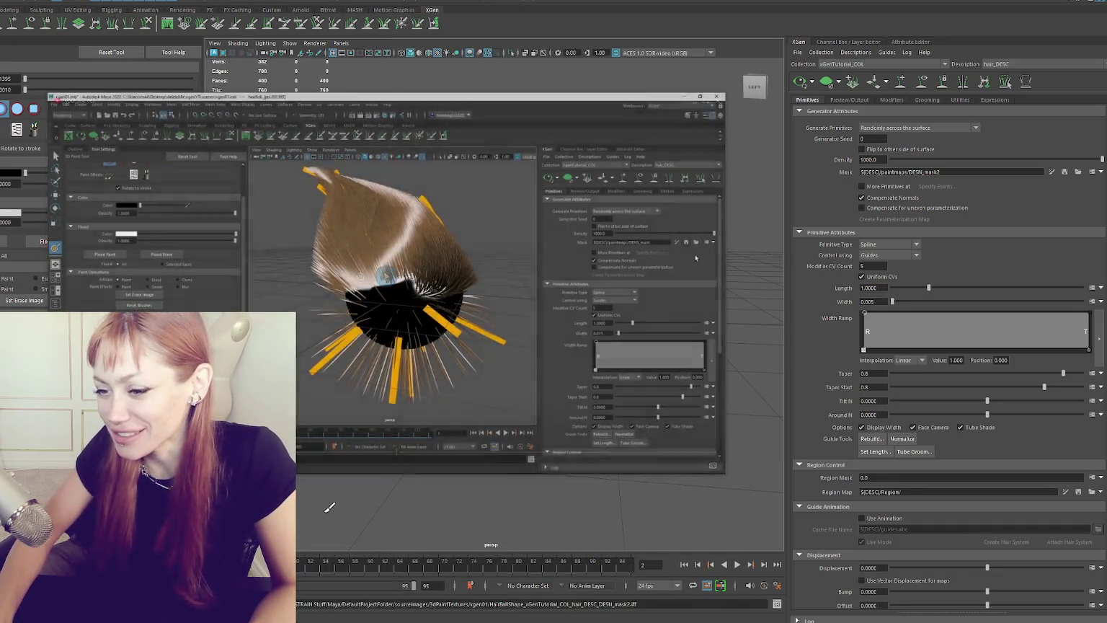
{"action": "left_click", "coordinate": [399, 290]}
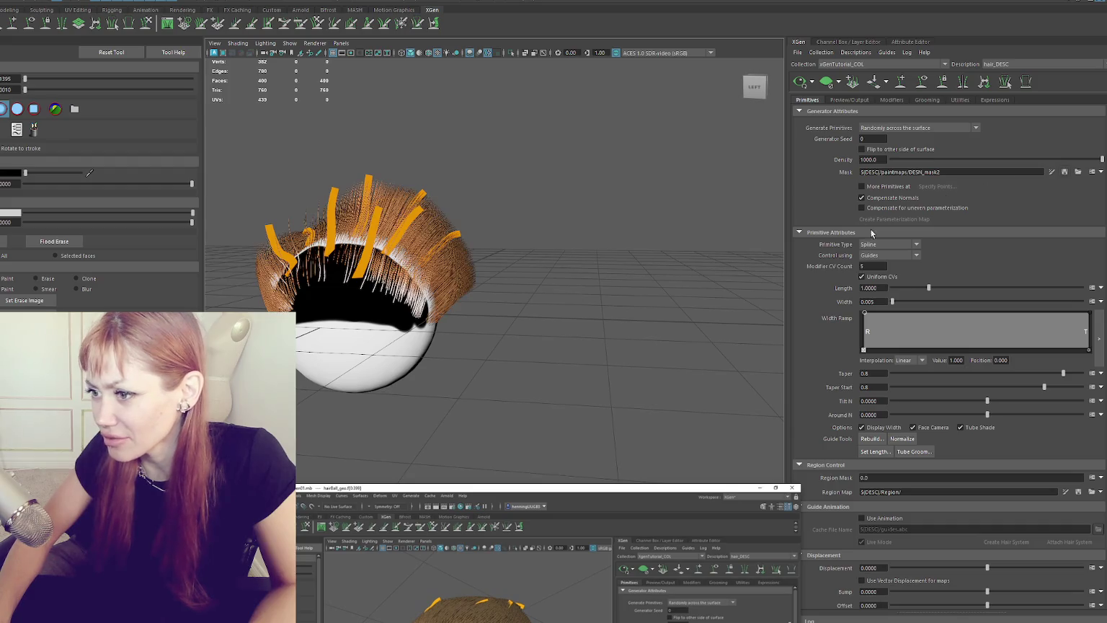
Refresh and inspect the masked hair, then hide the preview and activate Sculpt Guides
{"action": "left_click_drag", "start_coordinate": [519, 317], "coordinate": [547, 301], "text": "alt"}
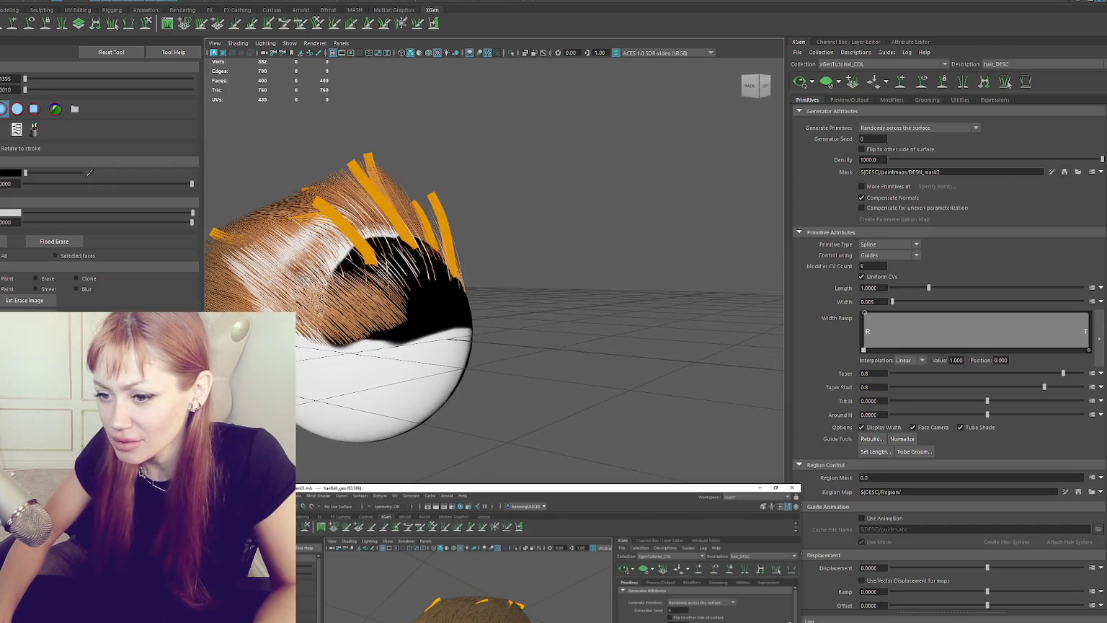
{"action": "left_click_drag", "start_coordinate": [439, 310], "coordinate": [396, 317], "text": "alt"}
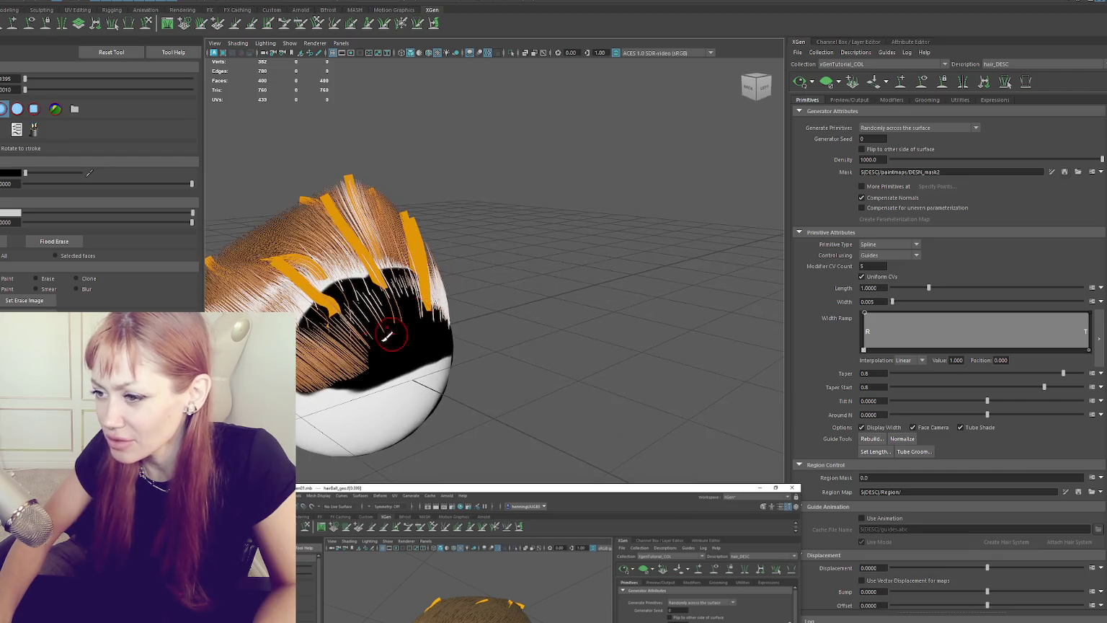
{"action": "left_click_drag", "start_coordinate": [469, 317], "coordinate": [396, 312], "text": "alt"}
{"action": "mouse_move", "coordinate": [317, 317]}
{"action": "left_mouse_down", "text": "alt"}
{"action": "mouse_move", "coordinate": [303, 321]}
{"action": "mouse_move", "coordinate": [317, 321]}
{"action": "left_mouse_up", "text": "alt"}
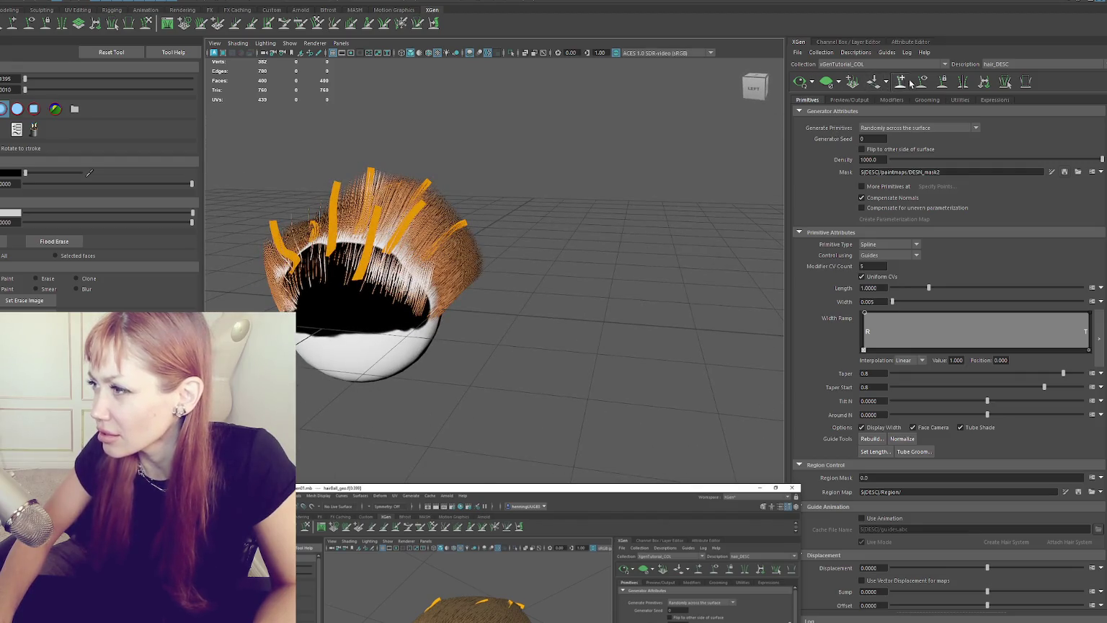
{"action": "left_click", "coordinate": [831, 85]}
{"action": "left_click_drag", "start_coordinate": [403, 238], "coordinate": [487, 224], "text": "alt"}
{"action": "left_click", "coordinate": [875, 82]}
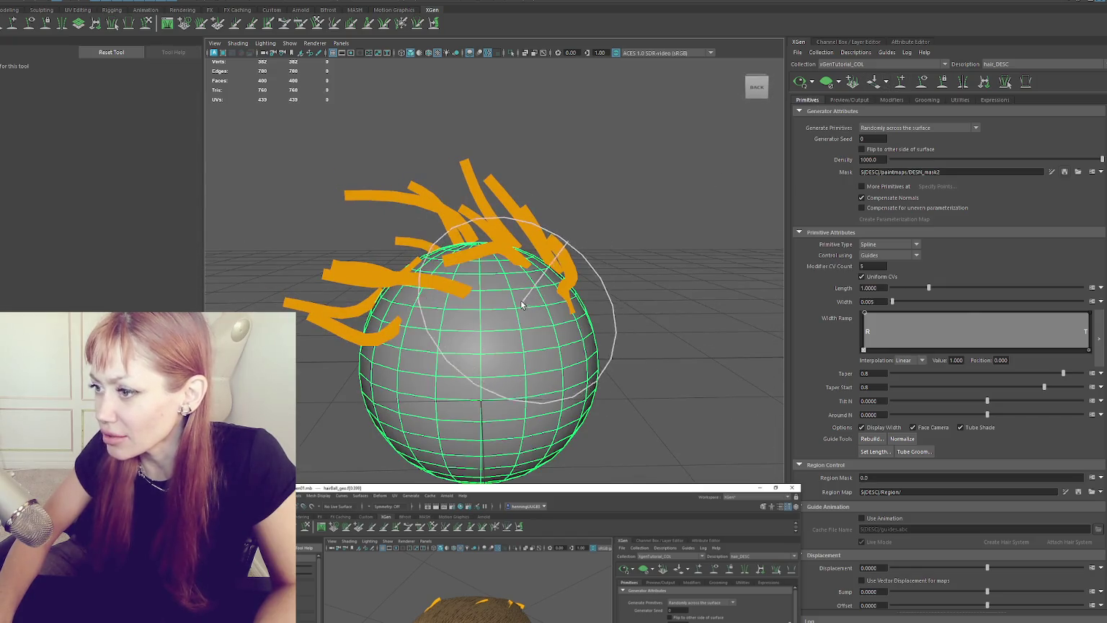
Bend a guide into a new direction with the Sculpt Guides brush and update the hair preview
{"action": "mouse_move", "coordinate": [499, 303]}
{"action": "left_mouse_down"}
{"action": "mouse_move", "coordinate": [437, 327]}
{"action": "mouse_move", "coordinate": [648, 254]}
{"action": "mouse_move", "coordinate": [574, 274]}
{"action": "mouse_move", "coordinate": [646, 302]}
{"action": "mouse_move", "coordinate": [325, 280]}
{"action": "mouse_move", "coordinate": [440, 291]}
{"action": "left_mouse_up"}
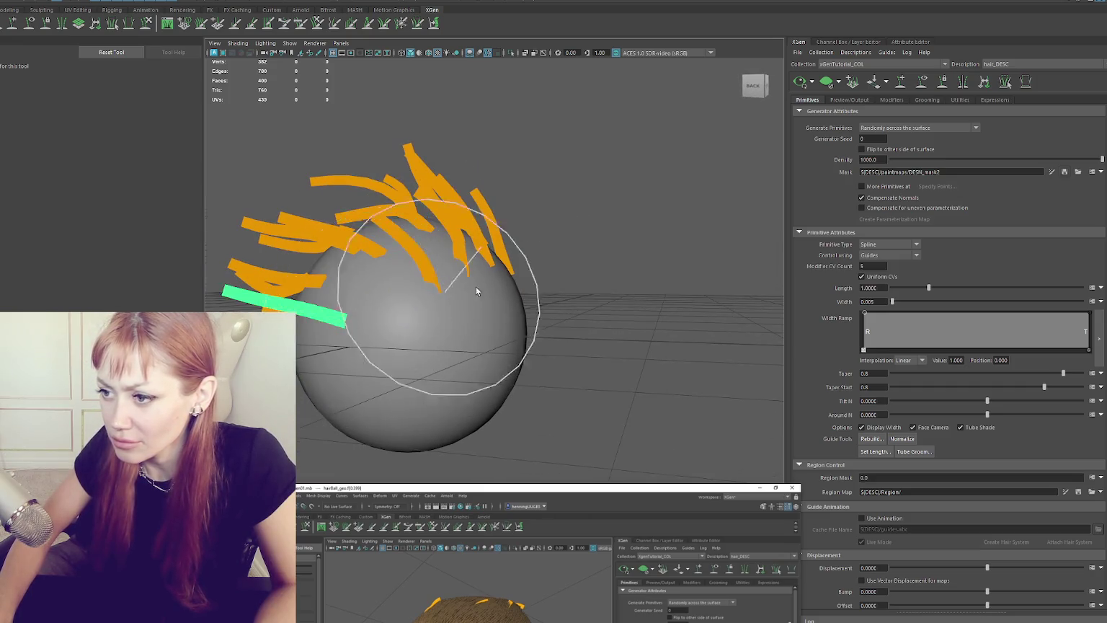
{"action": "scroll", "coordinate": [507, 267], "scroll_direction": "down", "scroll_amount": 5}
{"action": "left_click", "coordinate": [800, 82]}
{"action": "scroll", "coordinate": [579, 185], "scroll_direction": "up", "scroll_amount": 5}
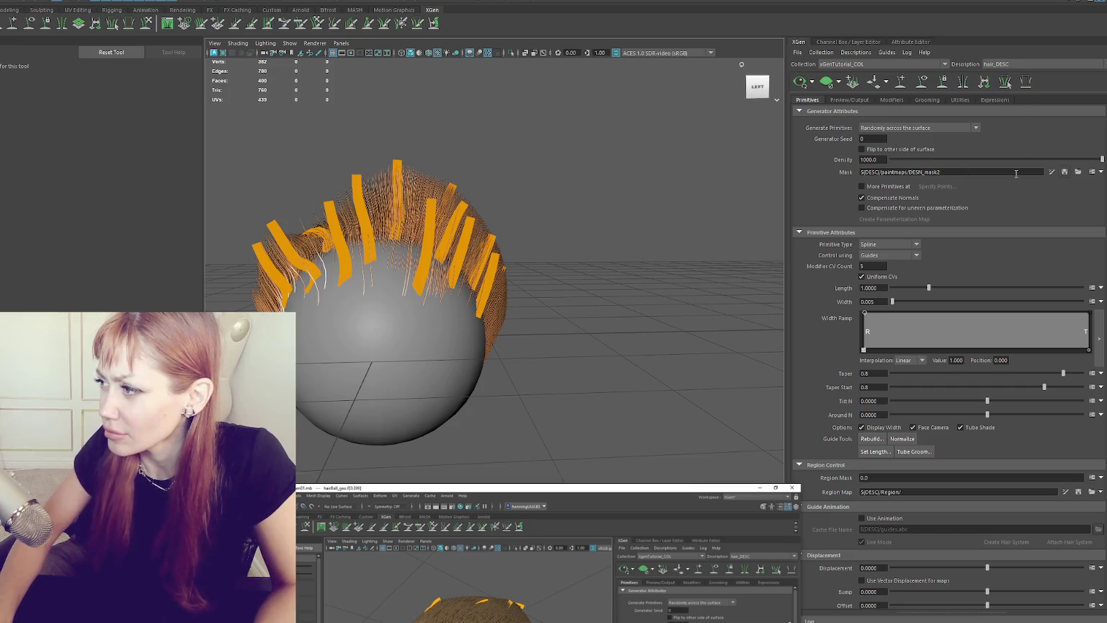
{"action": "mouse_move", "coordinate": [657, 168]}
{"action": "left_mouse_down", "text": "alt"}
{"action": "mouse_move", "coordinate": [583, 168]}
{"action": "mouse_move", "coordinate": [593, 155]}
{"action": "mouse_move", "coordinate": [577, 155]}
{"action": "mouse_move", "coordinate": [605, 168]}
{"action": "mouse_move", "coordinate": [517, 189]}
{"action": "mouse_move", "coordinate": [528, 217]}
{"action": "left_mouse_up", "text": "alt"}
{"action": "scroll", "coordinate": [526, 248], "scroll_direction": "up", "scroll_amount": 3}
{"action": "scroll", "coordinate": [591, 183], "scroll_direction": "up", "scroll_amount": 3}
{"action": "left_click_drag", "start_coordinate": [593, 188], "coordinate": [604, 176], "text": "alt"}
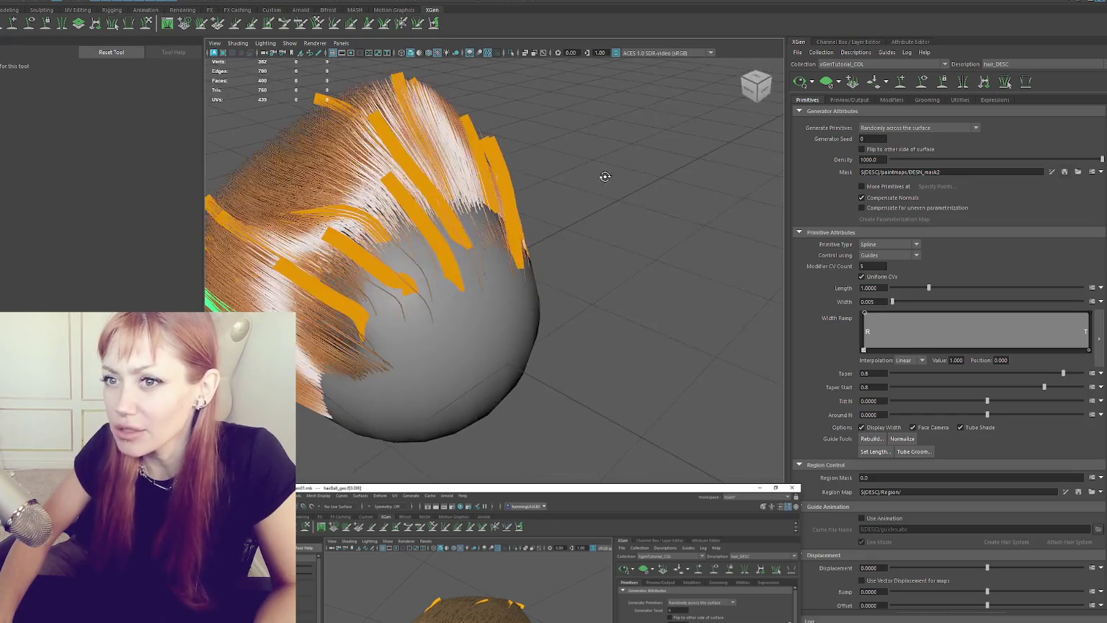
Select the hair guides in the Outliner, then deselect them to reveal the density mask
{"action": "left_click", "coordinate": [15, 126]}
{"action": "left_click", "coordinate": [16, 126]}
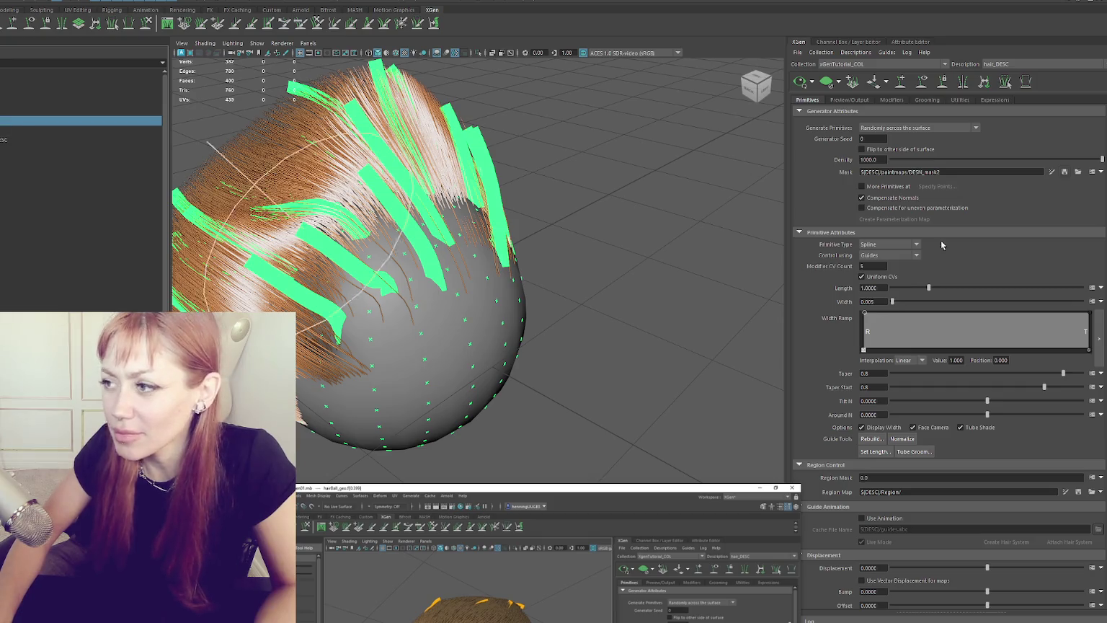
{"action": "left_click", "coordinate": [1051, 172]}
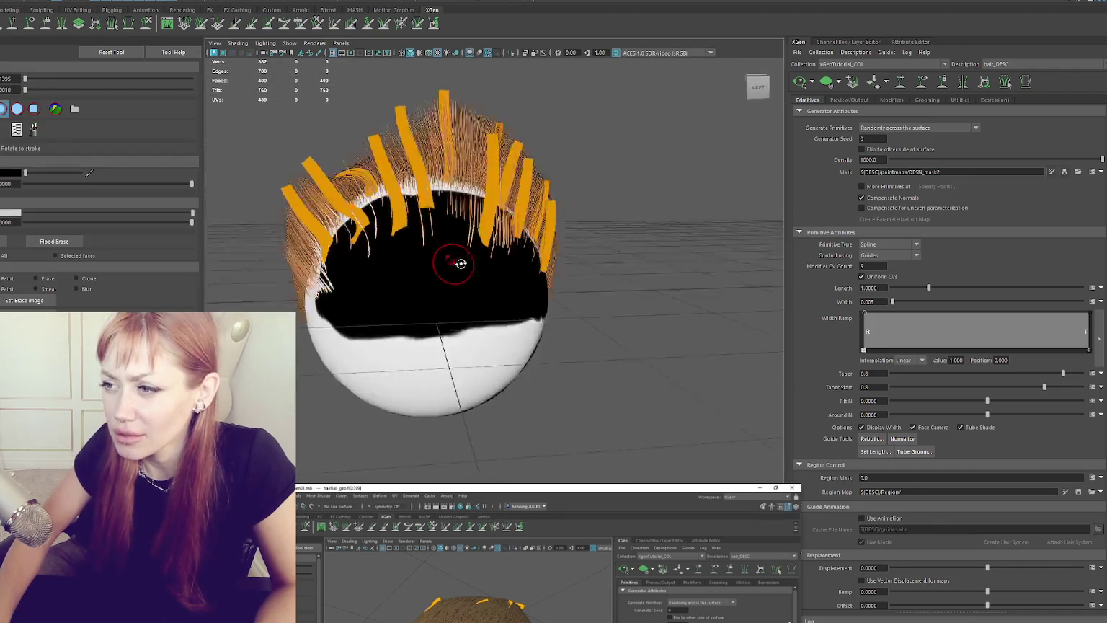
{"action": "mouse_move", "coordinate": [492, 274]}
{"action": "left_mouse_down", "text": "alt"}
{"action": "mouse_move", "coordinate": [504, 268]}
{"action": "mouse_move", "coordinate": [441, 219]}
{"action": "left_mouse_up", "text": "alt"}
{"action": "mouse_move", "coordinate": [531, 317]}
{"action": "left_mouse_down"}
{"action": "mouse_move", "coordinate": [393, 302]}
{"action": "mouse_move", "coordinate": [515, 289]}
{"action": "left_mouse_up"}
{"action": "mouse_move", "coordinate": [390, 315]}
{"action": "left_mouse_down", "text": "alt"}
{"action": "mouse_move", "coordinate": [519, 301]}
{"action": "mouse_move", "coordinate": [365, 296]}
{"action": "mouse_move", "coordinate": [473, 330]}
{"action": "left_mouse_up", "text": "alt"}
{"action": "mouse_move", "coordinate": [365, 227]}
{"action": "left_mouse_down", "text": "alt"}
{"action": "mouse_move", "coordinate": [457, 259]}
{"action": "mouse_move", "coordinate": [439, 280]}
{"action": "left_mouse_up", "text": "alt"}
{"action": "mouse_move", "coordinate": [513, 290]}
{"action": "left_mouse_down", "text": "alt"}
{"action": "mouse_move", "coordinate": [427, 294]}
{"action": "mouse_move", "coordinate": [507, 264]}
{"action": "left_mouse_up", "text": "alt"}
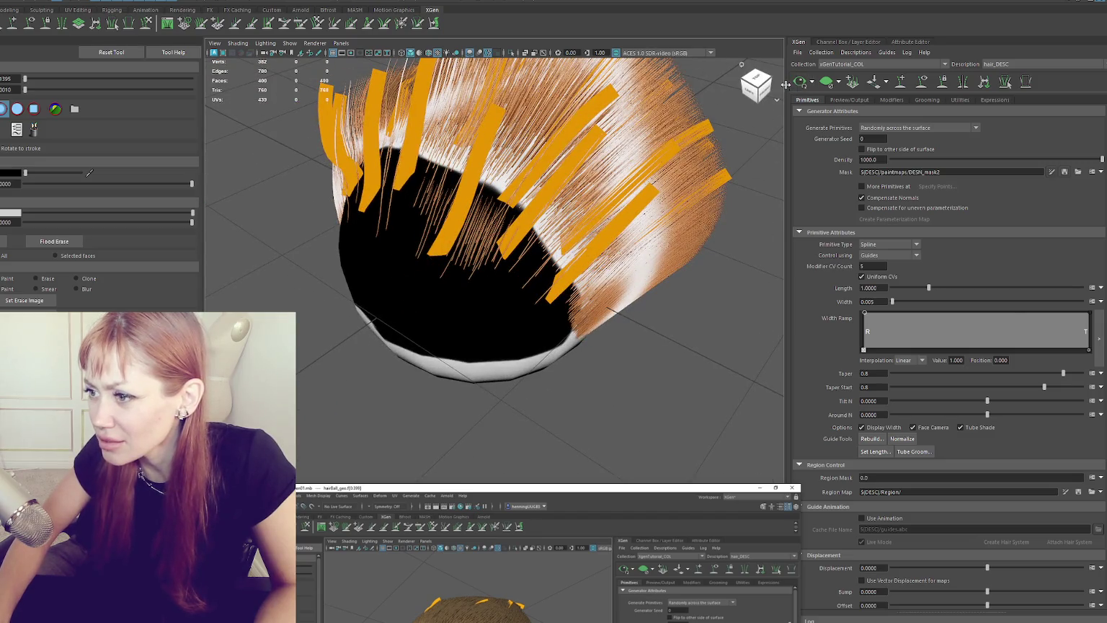
{"action": "left_click_drag", "start_coordinate": [439, 259], "coordinate": [416, 220], "text": "alt"}
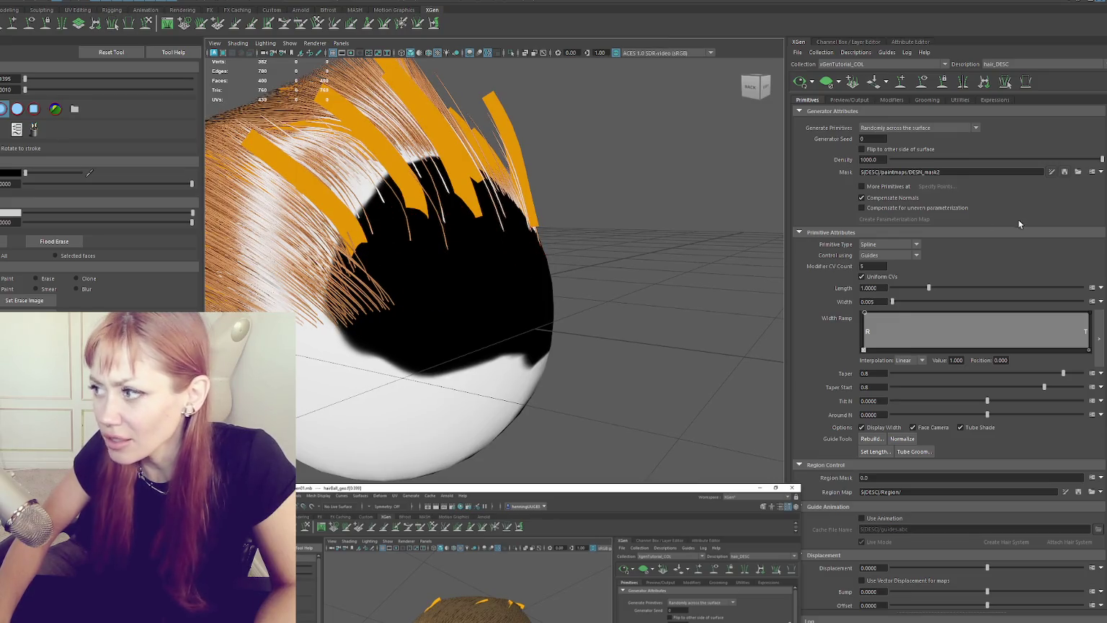
{"action": "left_click_drag", "start_coordinate": [633, 173], "coordinate": [436, 210], "text": "alt"}
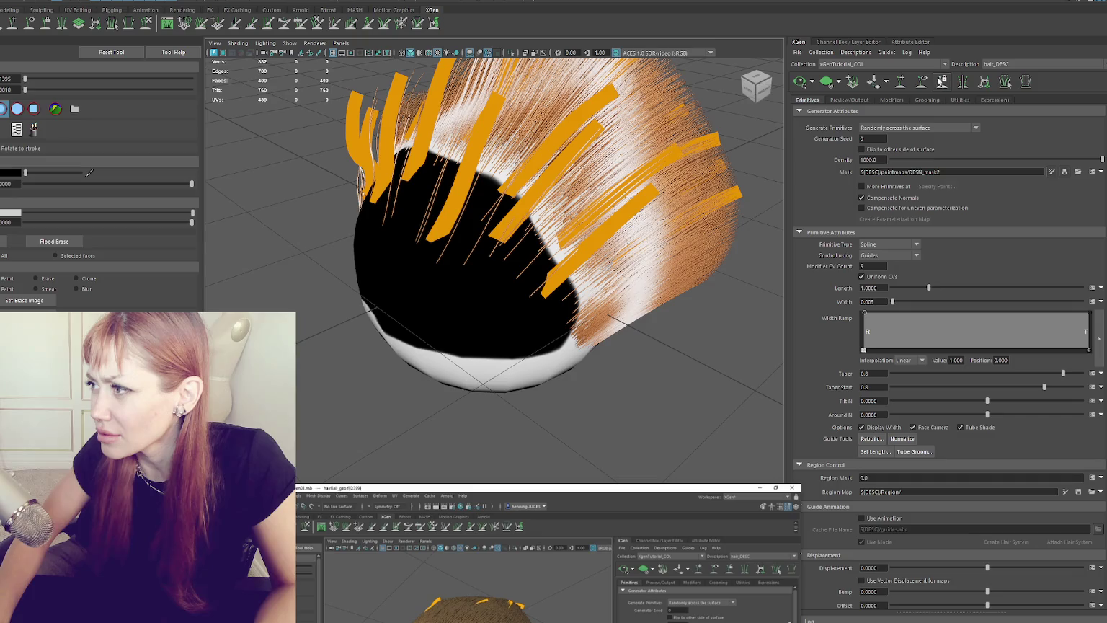
{"action": "left_click", "coordinate": [920, 83]}
{"action": "left_click_drag", "start_coordinate": [504, 216], "coordinate": [697, 209], "text": "alt"}
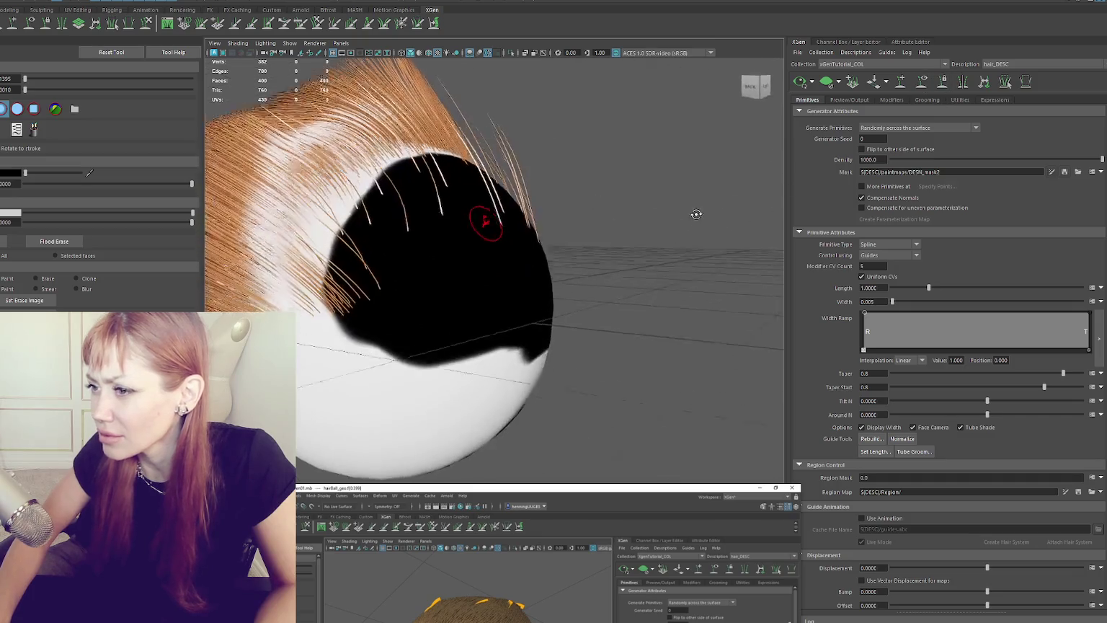
{"action": "left_click_drag", "start_coordinate": [516, 287], "coordinate": [435, 321], "text": "alt"}
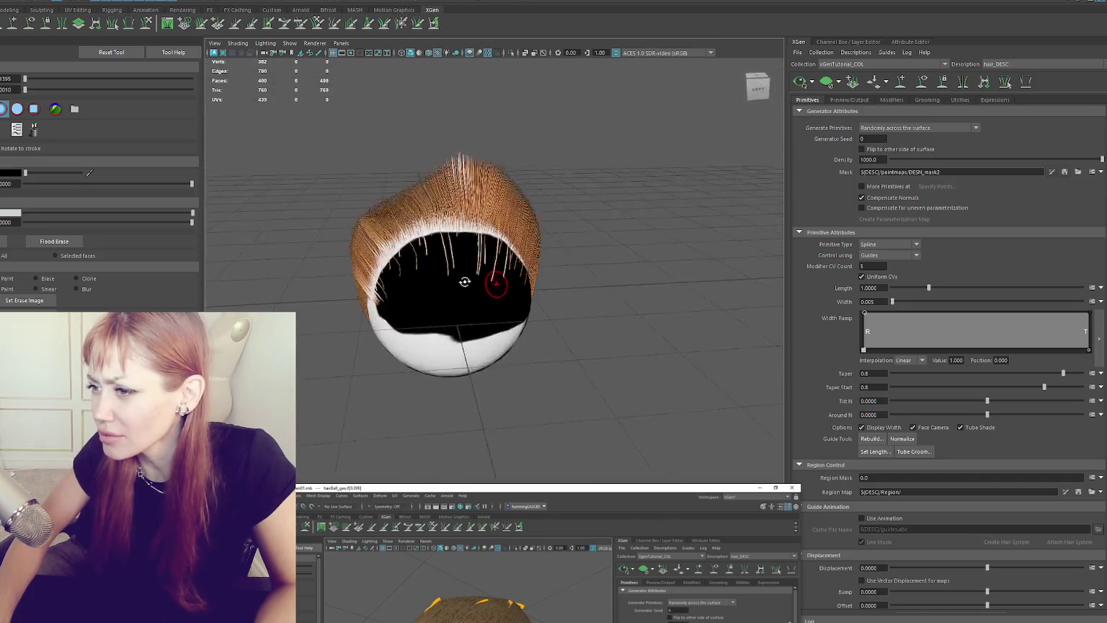
{"action": "mouse_move", "coordinate": [516, 320]}
{"action": "left_mouse_down", "text": "alt"}
{"action": "mouse_move", "coordinate": [425, 317]}
{"action": "mouse_move", "coordinate": [516, 282]}
{"action": "left_mouse_up", "text": "alt"}
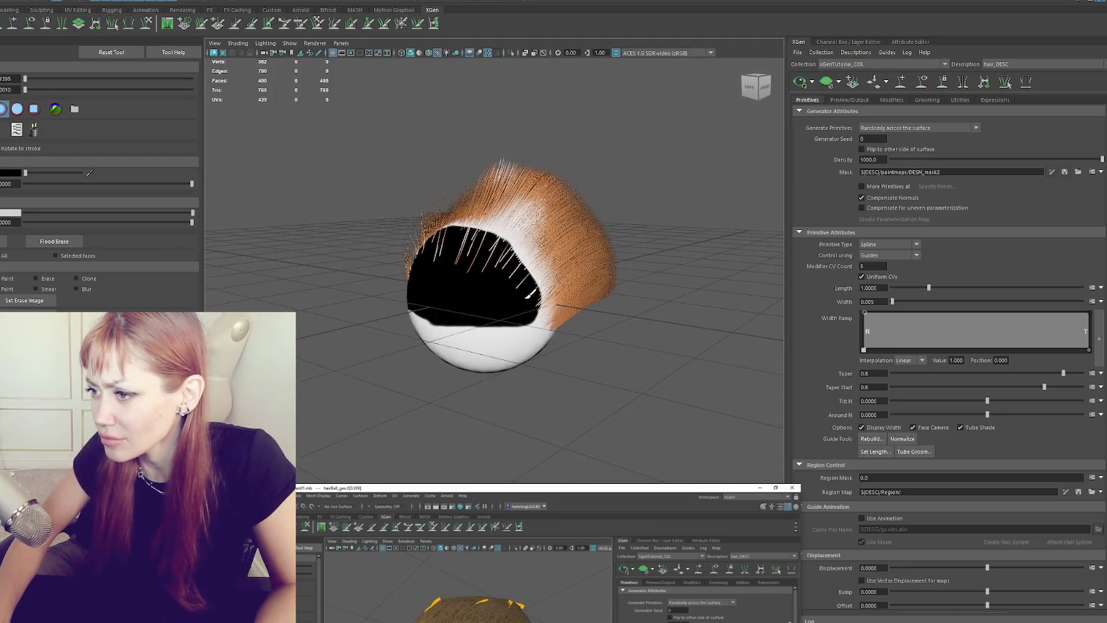
{"action": "mouse_move", "coordinate": [534, 298]}
{"action": "left_mouse_down", "text": "alt"}
{"action": "mouse_move", "coordinate": [553, 299]}
{"action": "mouse_move", "coordinate": [503, 258]}
{"action": "left_mouse_up", "text": "alt"}
{"action": "mouse_move", "coordinate": [398, 293]}
{"action": "left_mouse_down", "text": "alt"}
{"action": "mouse_move", "coordinate": [526, 242]}
{"action": "mouse_move", "coordinate": [564, 247]}
{"action": "left_mouse_up", "text": "alt"}
{"action": "scroll", "coordinate": [553, 252], "scroll_direction": "up", "scroll_amount": 3}
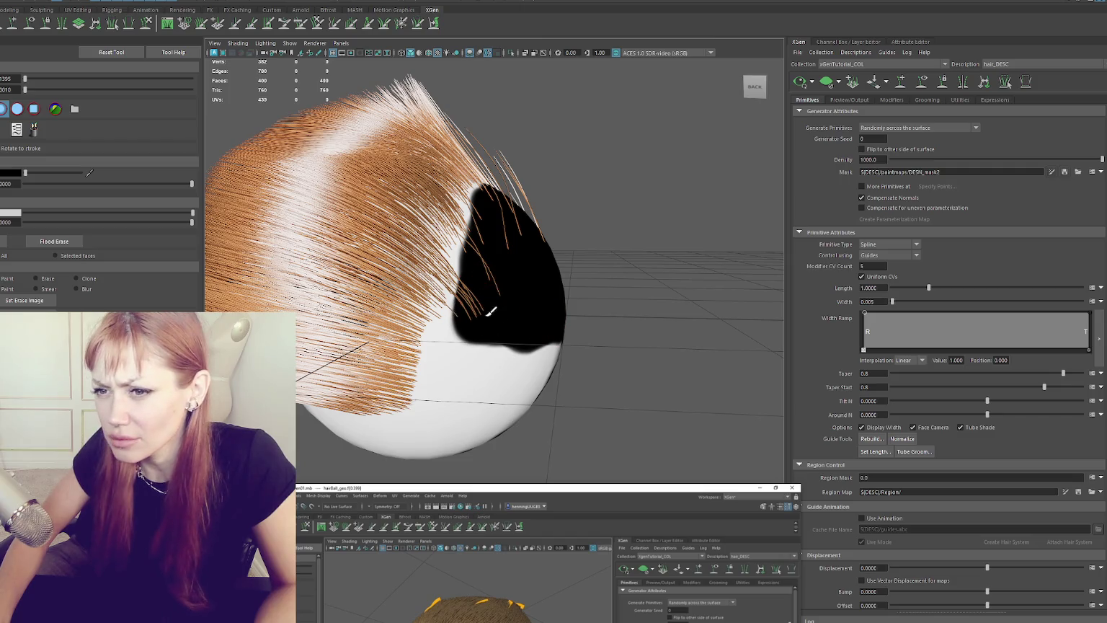
{"action": "left_click_drag", "start_coordinate": [524, 285], "coordinate": [421, 272], "text": "alt"}
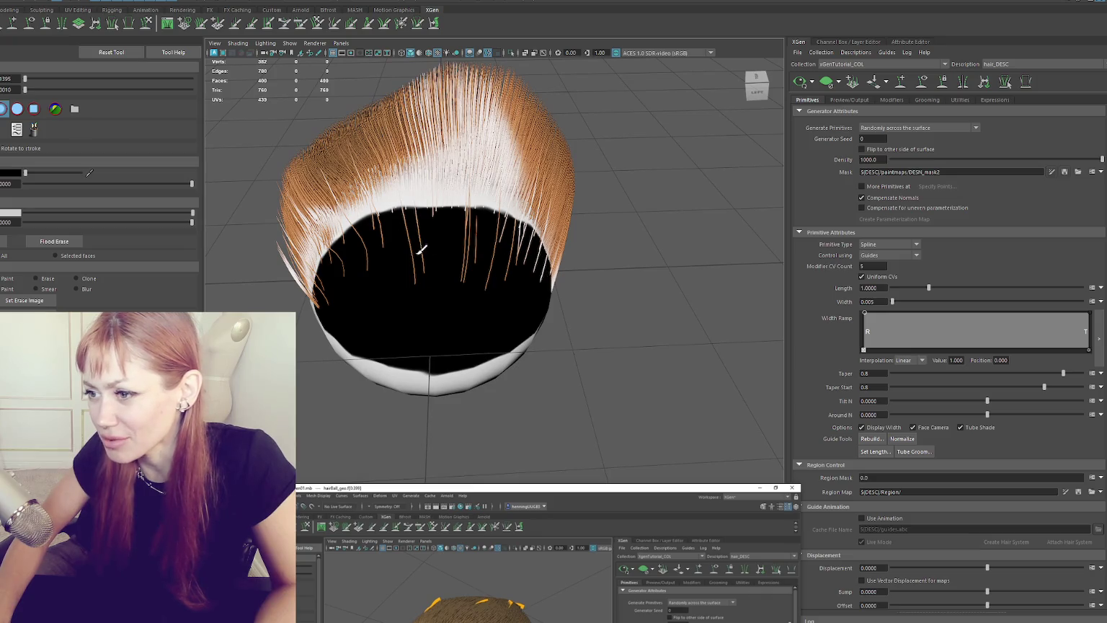
{"action": "left_click_drag", "start_coordinate": [502, 279], "coordinate": [537, 260], "text": "alt"}
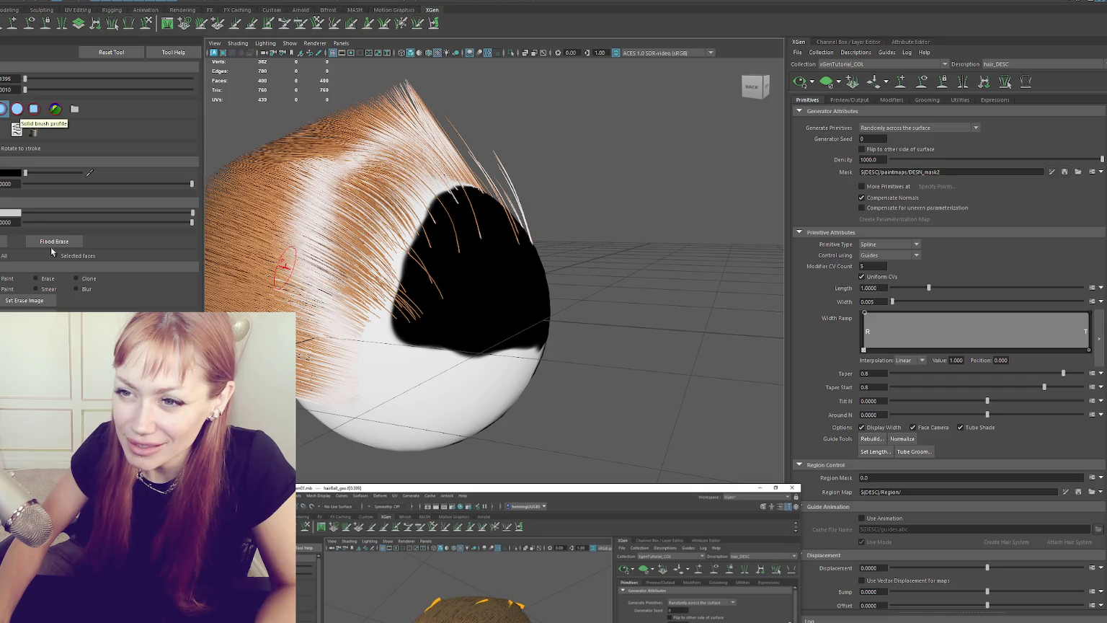
Choose the soft brush profile in 3D Paint and save the Mask so the hair refreshes
{"action": "mouse_move", "coordinate": [459, 270]}
{"action": "left_mouse_down", "text": "alt"}
{"action": "mouse_move", "coordinate": [403, 292]}
{"action": "mouse_move", "coordinate": [443, 272]}
{"action": "left_mouse_up", "text": "alt"}
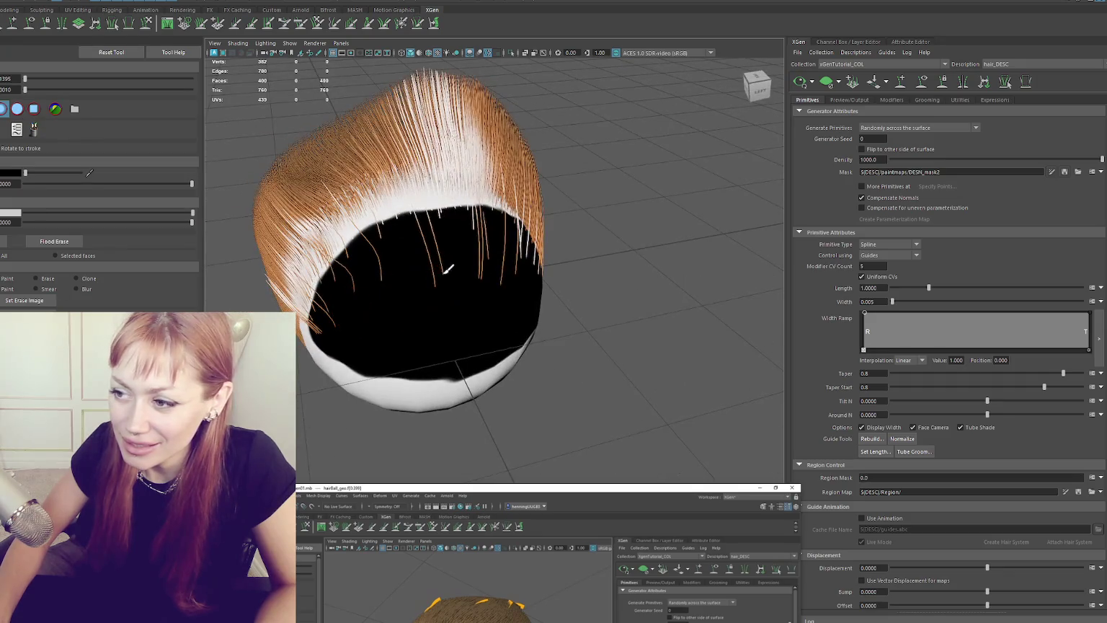
{"action": "left_click", "coordinate": [16, 108]}
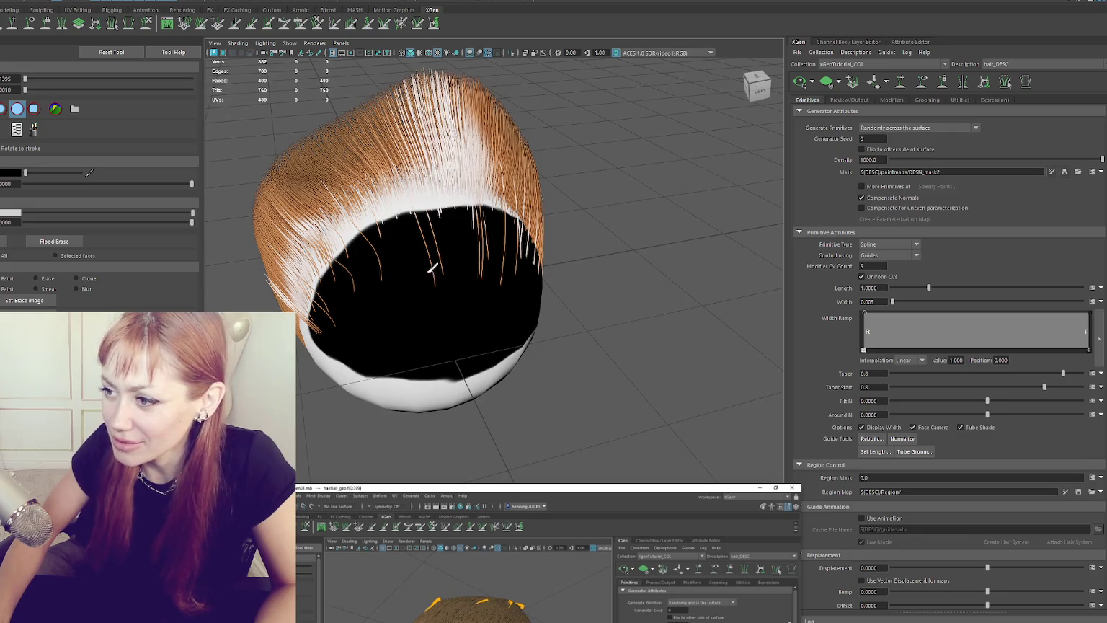
{"action": "left_click_drag", "start_coordinate": [420, 286], "coordinate": [412, 271], "text": "alt"}
{"action": "left_click_drag", "start_coordinate": [495, 235], "coordinate": [381, 279], "text": "alt"}
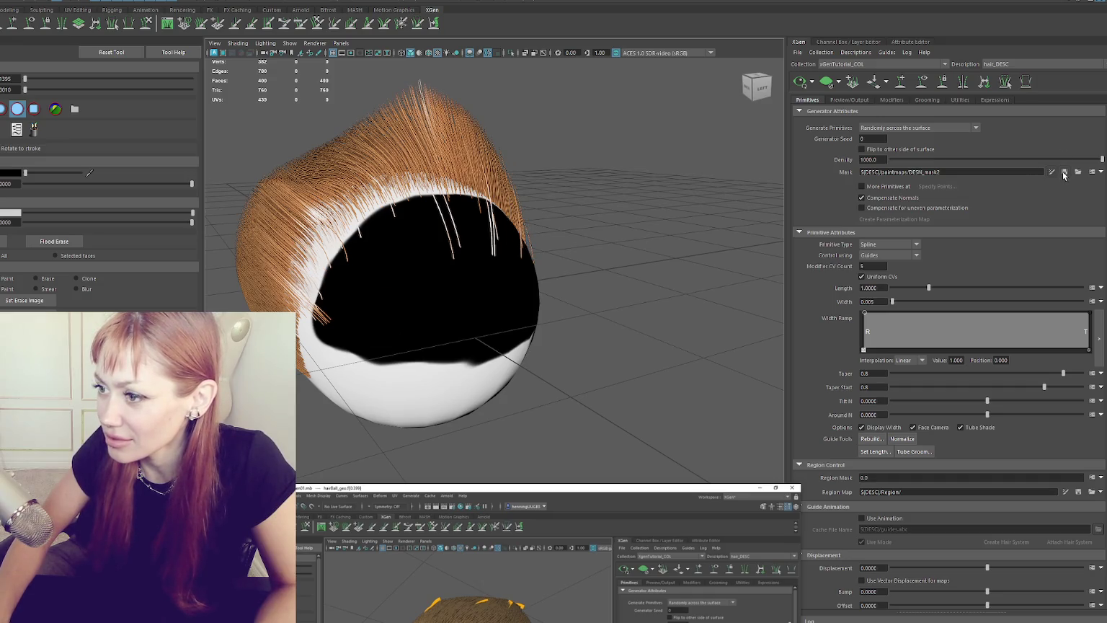
{"action": "mouse_move", "coordinate": [600, 240]}
{"action": "left_mouse_down", "text": "alt"}
{"action": "mouse_move", "coordinate": [464, 270]}
{"action": "mouse_move", "coordinate": [1027, 179]}
{"action": "left_mouse_up", "text": "alt"}
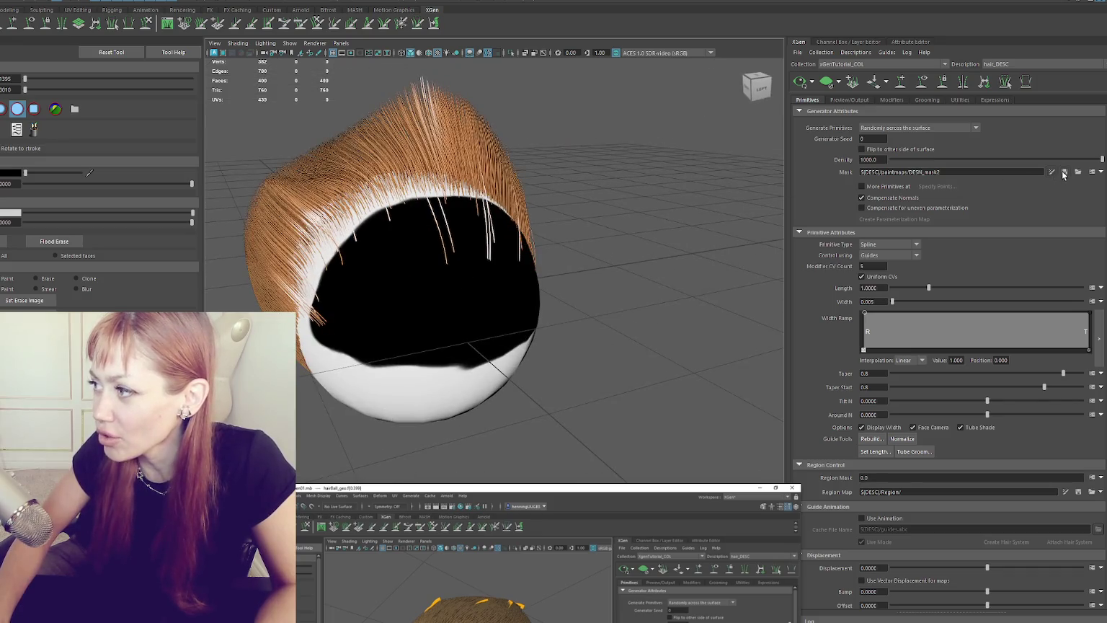
{"action": "left_click", "coordinate": [1063, 173]}
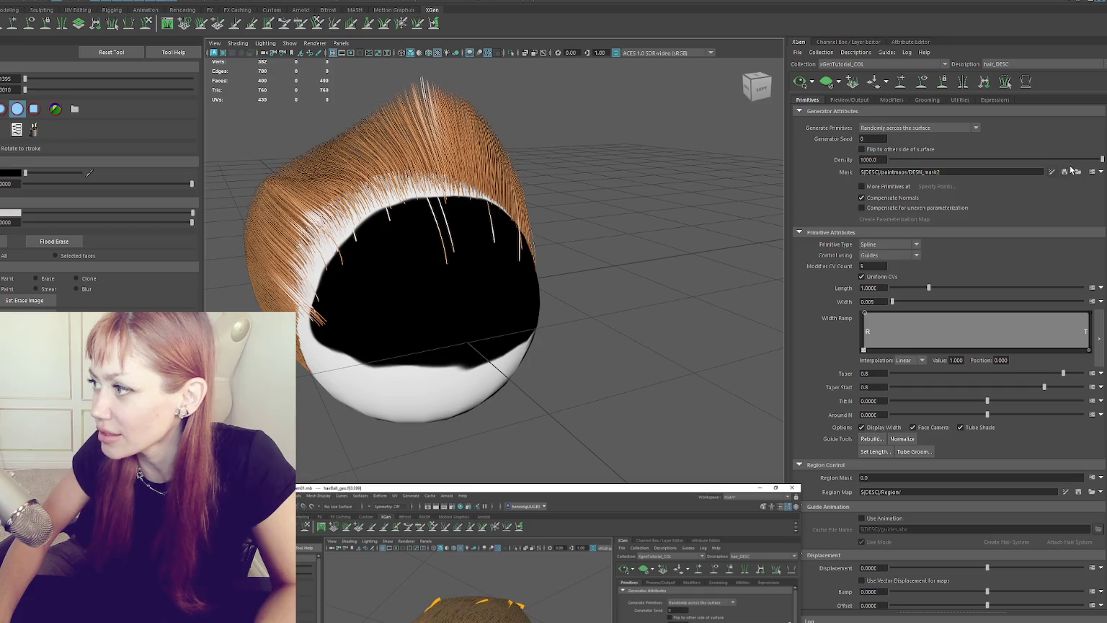
{"action": "left_click_drag", "start_coordinate": [639, 223], "coordinate": [580, 238], "text": "alt"}
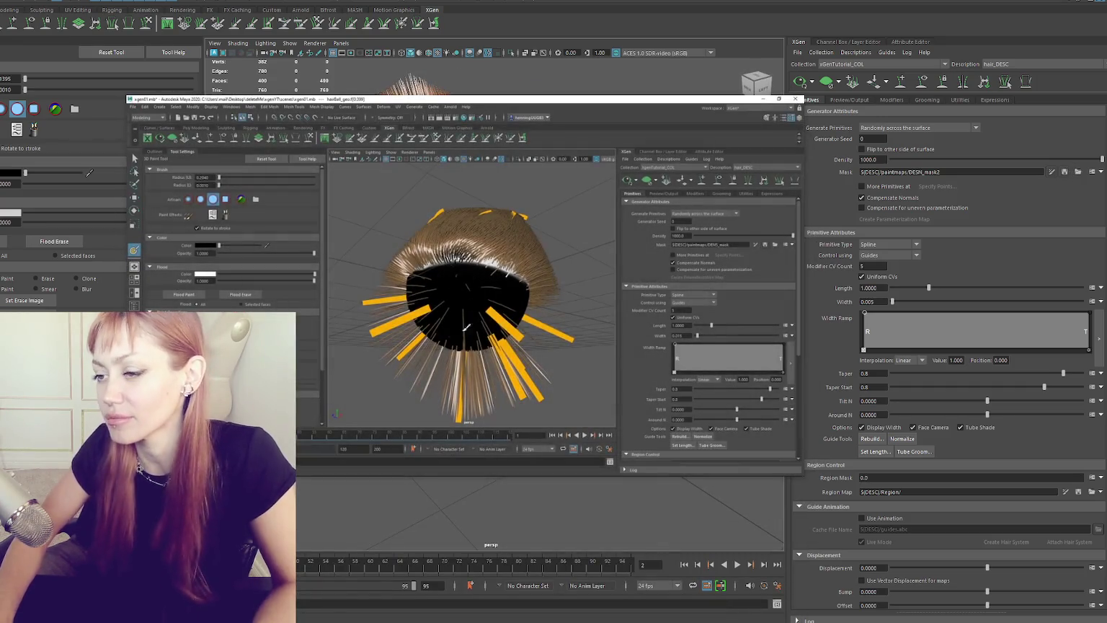
Drag the YouTube tutorial window to the bottom of the screen, uncovering the Maya viewport
{"action": "mouse_move", "coordinate": [461, 324]}
{"action": "left_mouse_down", "text": "alt"}
{"action": "mouse_move", "coordinate": [428, 336]}
{"action": "mouse_move", "coordinate": [509, 324]}
{"action": "mouse_move", "coordinate": [506, 304]}
{"action": "left_mouse_up", "text": "alt"}
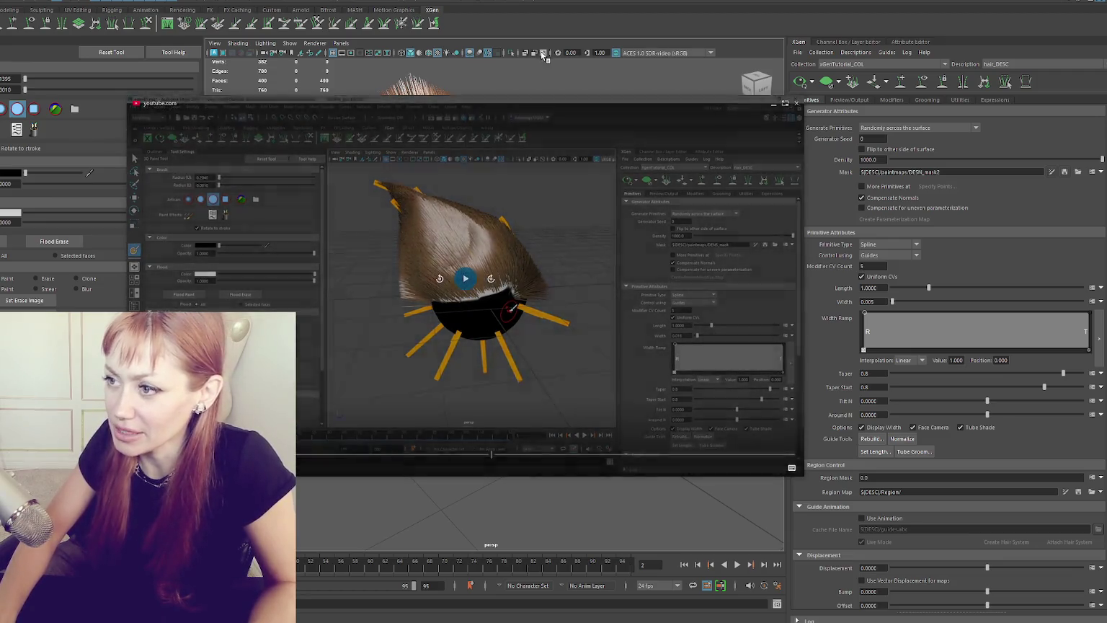
{"action": "left_click_drag", "start_coordinate": [533, 98], "coordinate": [505, 510]}
{"action": "left_click_drag", "start_coordinate": [600, 339], "coordinate": [482, 317], "text": "alt"}
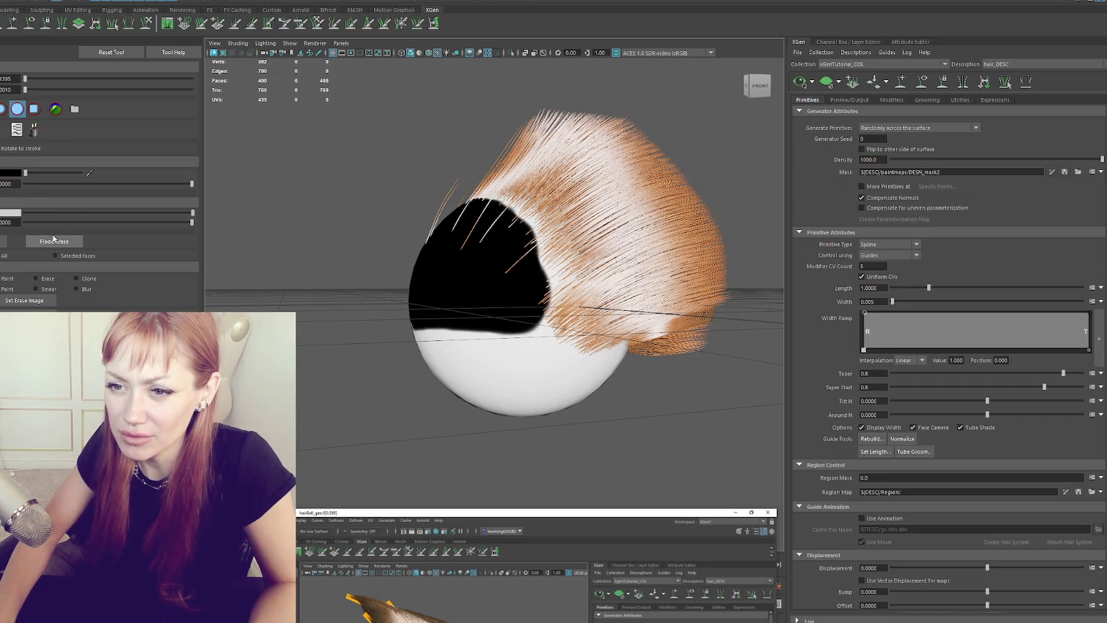
Shrink the mask-painting brush and save the Mask to clear stray strands
{"action": "mouse_move", "coordinate": [363, 229]}
{"action": "left_mouse_down", "text": "alt"}
{"action": "mouse_move", "coordinate": [450, 242]}
{"action": "mouse_move", "coordinate": [473, 271]}
{"action": "left_mouse_up", "text": "alt"}
{"action": "left_click_drag", "start_coordinate": [406, 283], "coordinate": [395, 287]}
{"action": "mouse_move", "coordinate": [467, 260]}
{"action": "left_mouse_down", "text": "alt"}
{"action": "mouse_move", "coordinate": [449, 254]}
{"action": "mouse_move", "coordinate": [451, 235]}
{"action": "left_mouse_up", "text": "alt"}
{"action": "mouse_move", "coordinate": [534, 293]}
{"action": "left_mouse_down", "text": "alt"}
{"action": "mouse_move", "coordinate": [469, 276]}
{"action": "mouse_move", "coordinate": [507, 266]}
{"action": "left_mouse_up", "text": "alt"}
{"action": "mouse_move", "coordinate": [469, 223]}
{"action": "left_mouse_down", "text": "alt"}
{"action": "mouse_move", "coordinate": [469, 248]}
{"action": "mouse_move", "coordinate": [389, 269]}
{"action": "left_mouse_up", "text": "alt"}
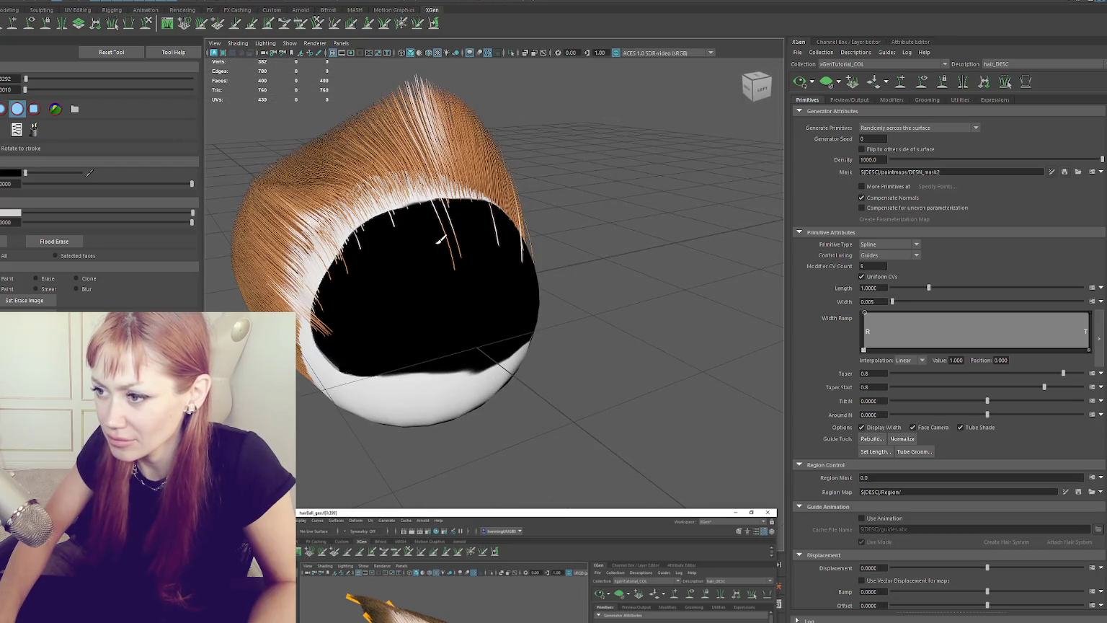
{"action": "left_click", "coordinate": [1065, 173]}
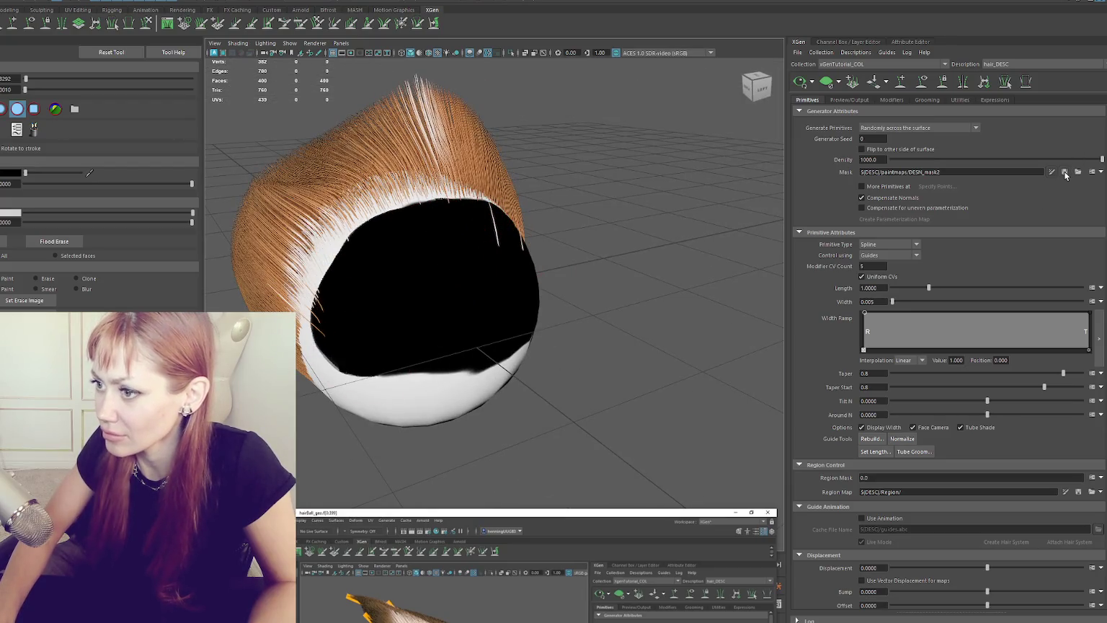
Paint black over stray strands inside the bald patch and save the Mask again
{"action": "left_click_drag", "start_coordinate": [606, 235], "coordinate": [438, 228], "text": "alt"}
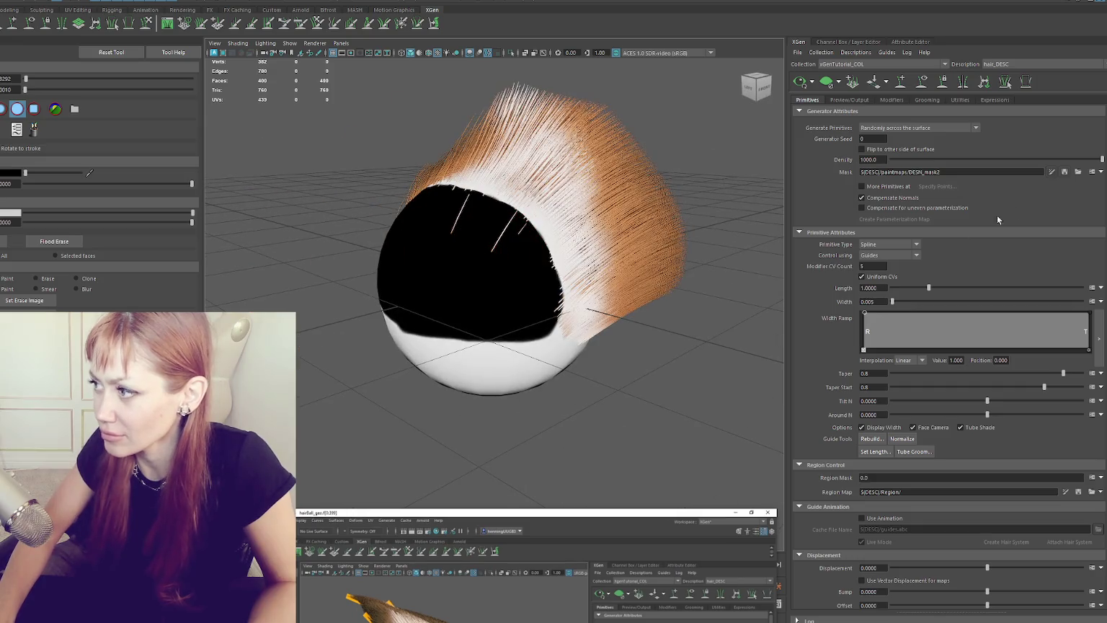
{"action": "left_click_drag", "start_coordinate": [591, 238], "coordinate": [519, 272], "text": "alt"}
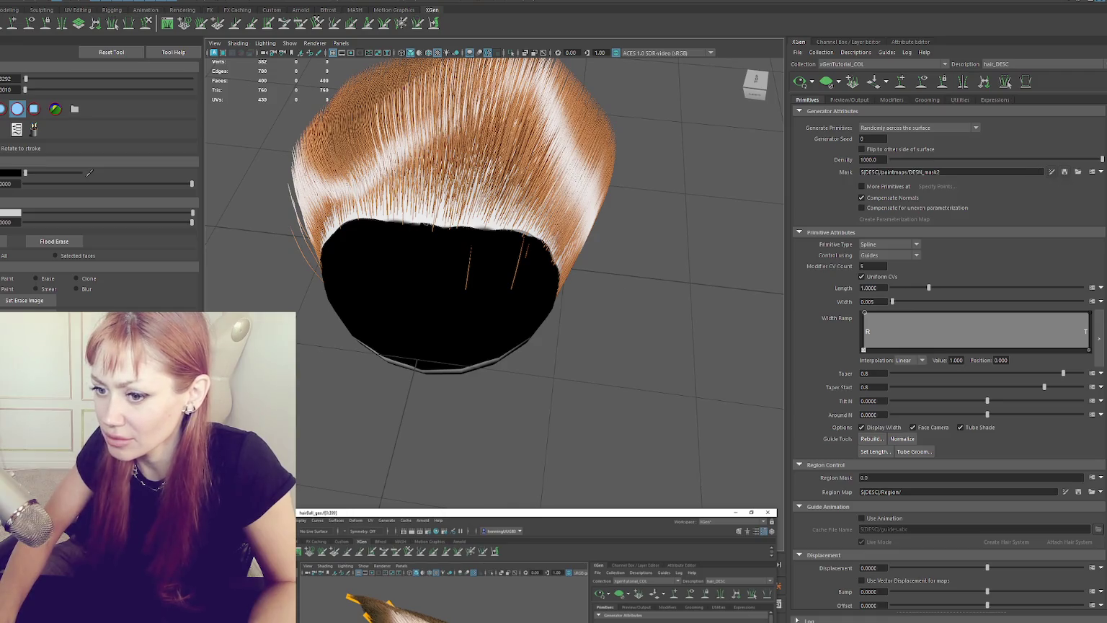
{"action": "mouse_move", "coordinate": [498, 274]}
{"action": "left_mouse_down"}
{"action": "mouse_move", "coordinate": [477, 280]}
{"action": "mouse_move", "coordinate": [457, 235]}
{"action": "left_mouse_up"}
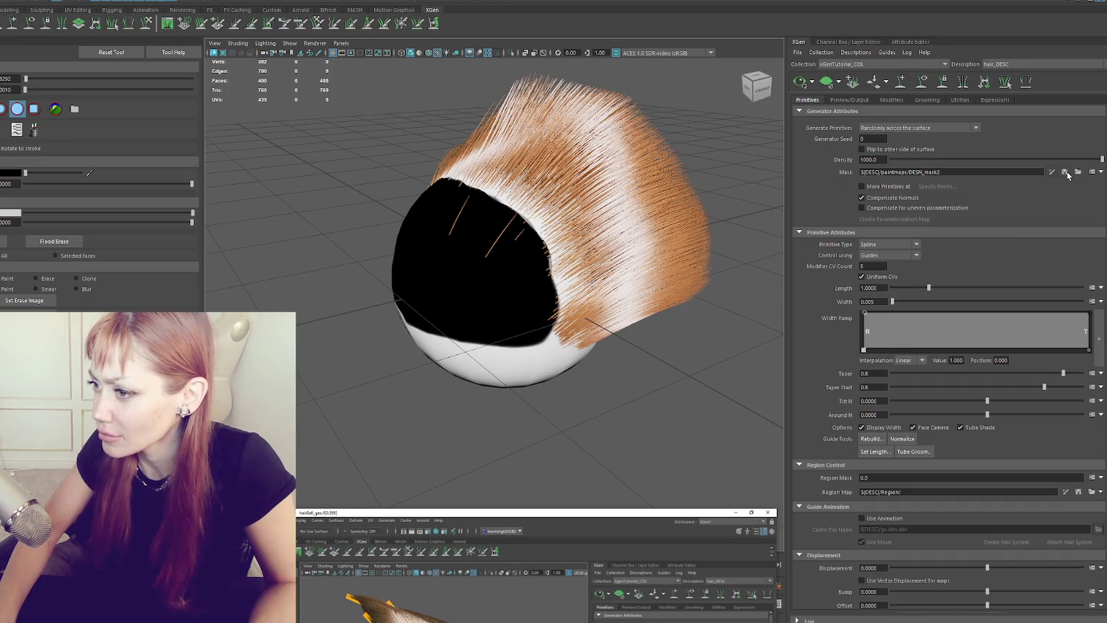
{"action": "scroll", "coordinate": [487, 234], "scroll_direction": "up", "scroll_amount": 5}
{"action": "mouse_move", "coordinate": [482, 217]}
{"action": "left_mouse_down", "text": "alt"}
{"action": "mouse_move", "coordinate": [472, 204]}
{"action": "mouse_move", "coordinate": [383, 185]}
{"action": "mouse_move", "coordinate": [497, 214]}
{"action": "left_mouse_up", "text": "alt"}
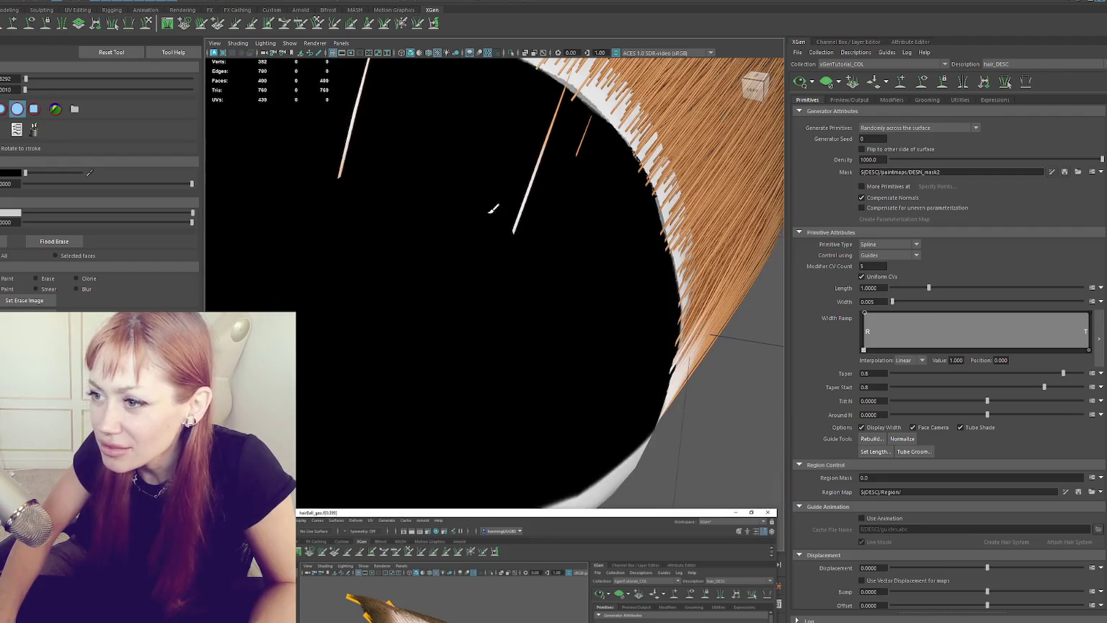
{"action": "scroll", "coordinate": [332, 216], "scroll_direction": "down", "scroll_amount": 3}
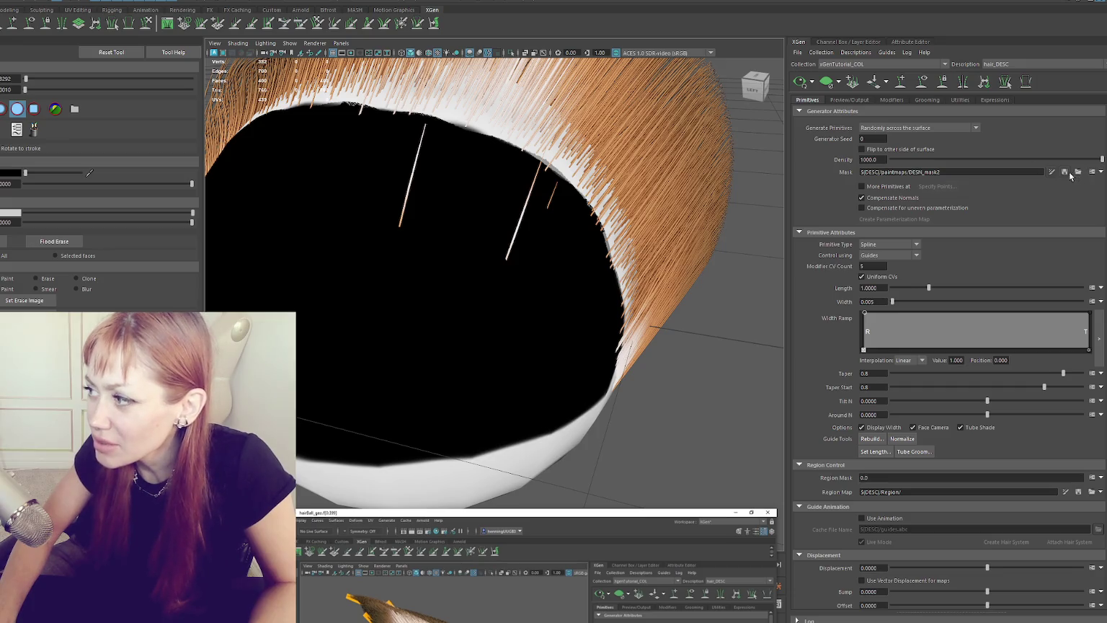
{"action": "mouse_move", "coordinate": [749, 238]}
{"action": "left_mouse_down", "text": "alt"}
{"action": "mouse_move", "coordinate": [469, 247]}
{"action": "mouse_move", "coordinate": [450, 292]}
{"action": "mouse_move", "coordinate": [409, 242]}
{"action": "mouse_move", "coordinate": [456, 253]}
{"action": "mouse_move", "coordinate": [440, 242]}
{"action": "mouse_move", "coordinate": [498, 288]}
{"action": "left_mouse_up", "text": "alt"}
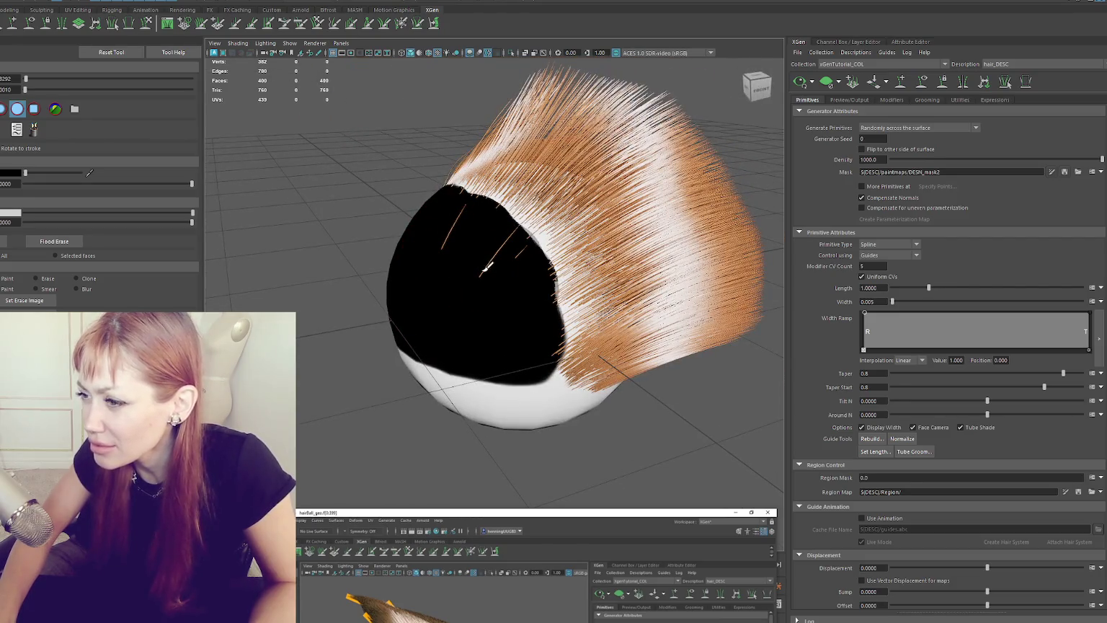
{"action": "left_click", "coordinate": [1064, 171]}
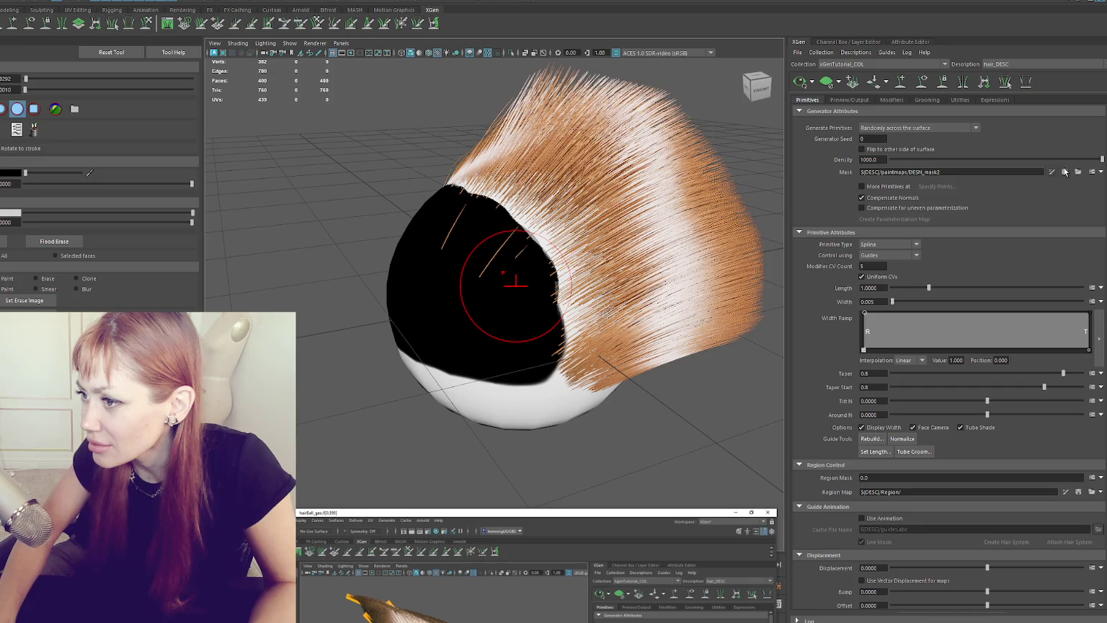
Check the hair around the eye opening from the side, then bring the reference video back up
{"action": "mouse_move", "coordinate": [470, 271]}
{"action": "left_mouse_down", "text": "alt"}
{"action": "mouse_move", "coordinate": [519, 296]}
{"action": "mouse_move", "coordinate": [501, 353]}
{"action": "mouse_move", "coordinate": [403, 358]}
{"action": "mouse_move", "coordinate": [430, 365]}
{"action": "mouse_move", "coordinate": [314, 353]}
{"action": "mouse_move", "coordinate": [446, 338]}
{"action": "left_mouse_up", "text": "alt"}
{"action": "left_click_drag", "start_coordinate": [375, 284], "coordinate": [419, 264], "text": "alt"}
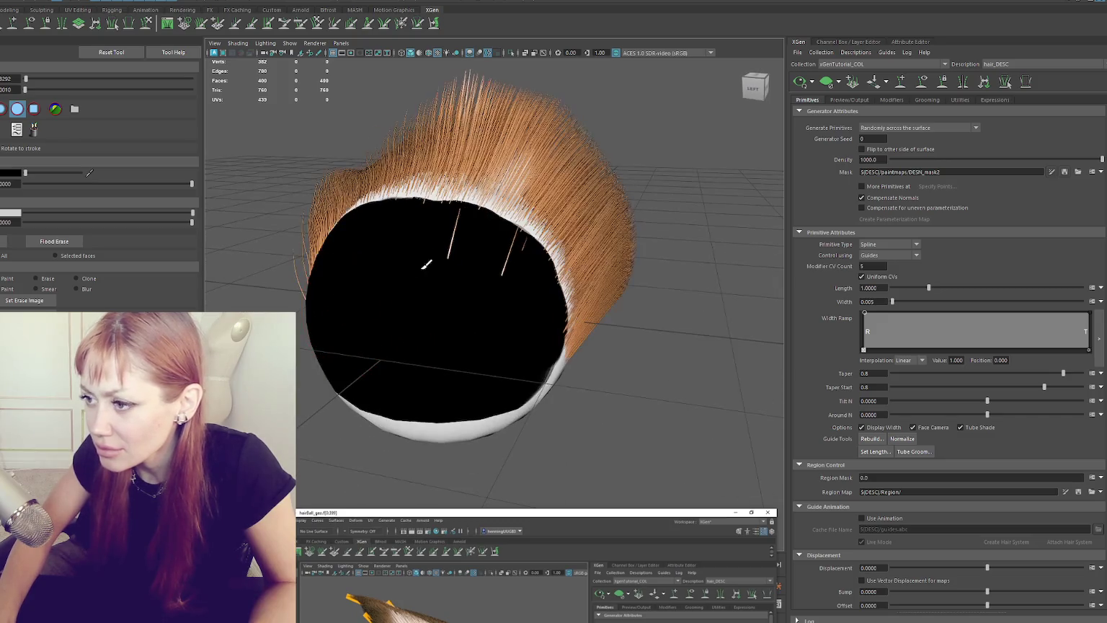
{"action": "mouse_move", "coordinate": [617, 178]}
{"action": "left_mouse_down", "text": "alt"}
{"action": "mouse_move", "coordinate": [617, 202]}
{"action": "mouse_move", "coordinate": [571, 225]}
{"action": "left_mouse_up", "text": "alt"}
{"action": "left_click_drag", "start_coordinate": [582, 525], "coordinate": [644, 170]}
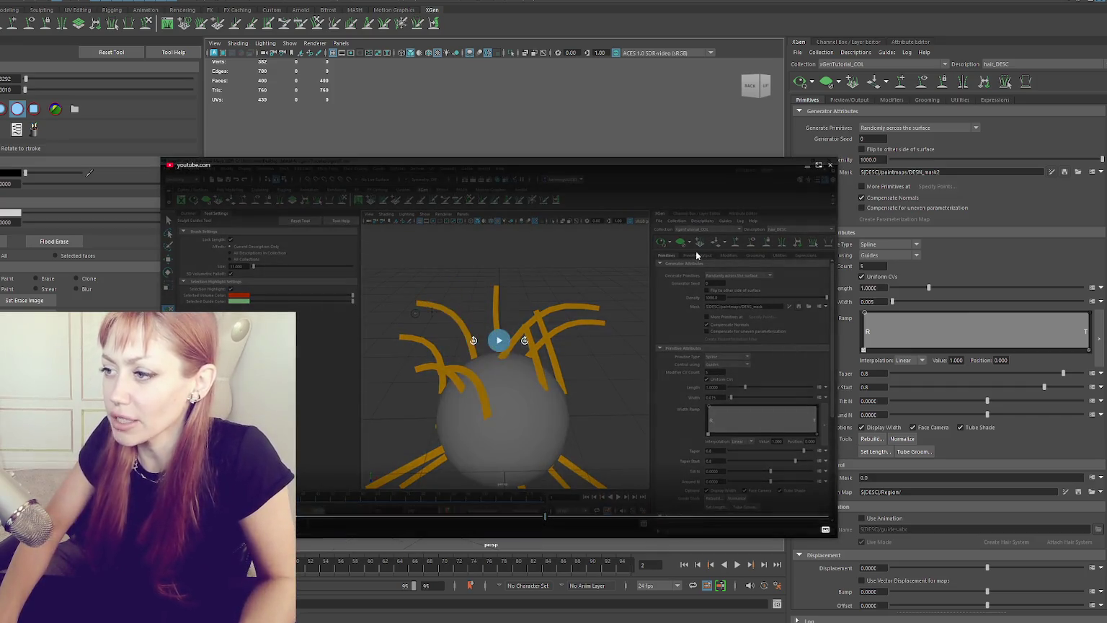
Frame the sphere, hide the hair preview and show the guide strands
{"action": "key", "text": "f"}
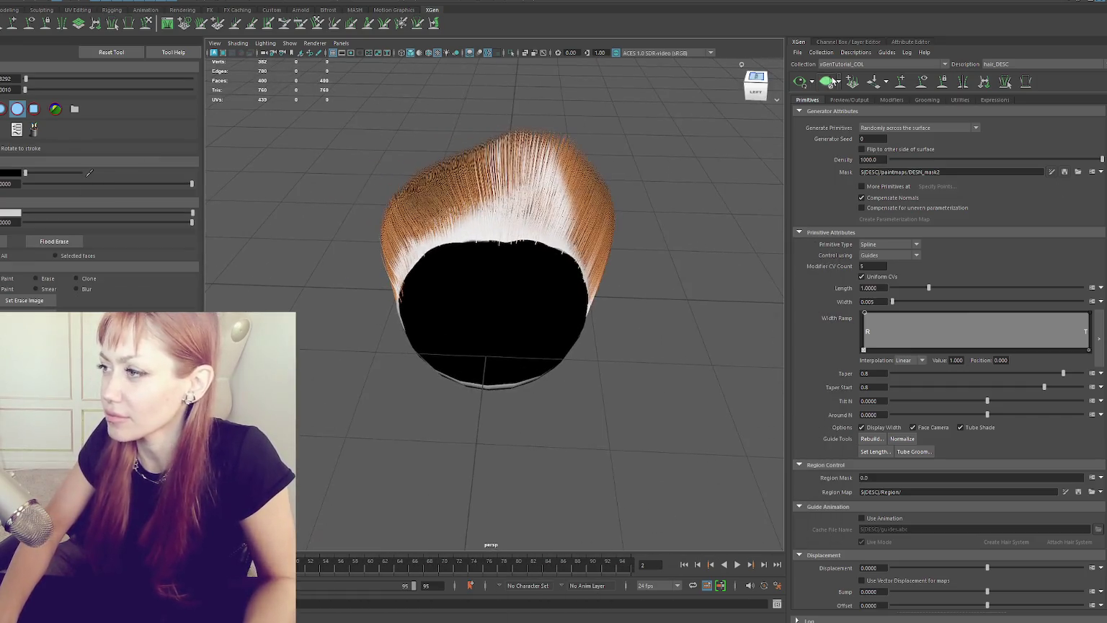
{"action": "left_click", "coordinate": [834, 85]}
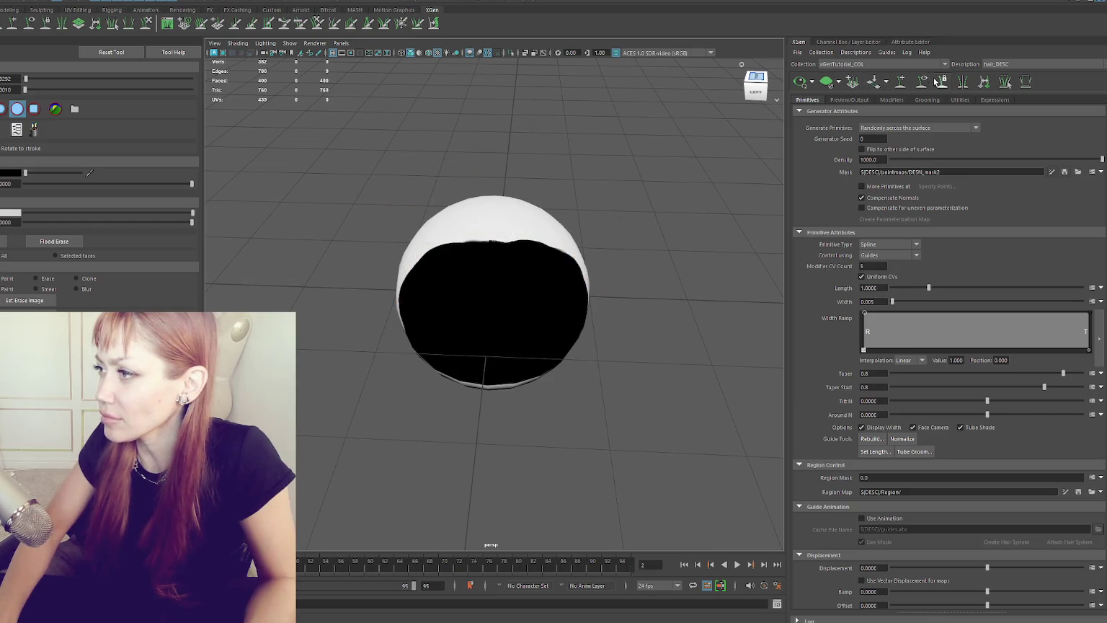
{"action": "left_click", "coordinate": [935, 81]}
{"action": "left_click_drag", "start_coordinate": [605, 153], "coordinate": [429, 191], "text": "alt"}
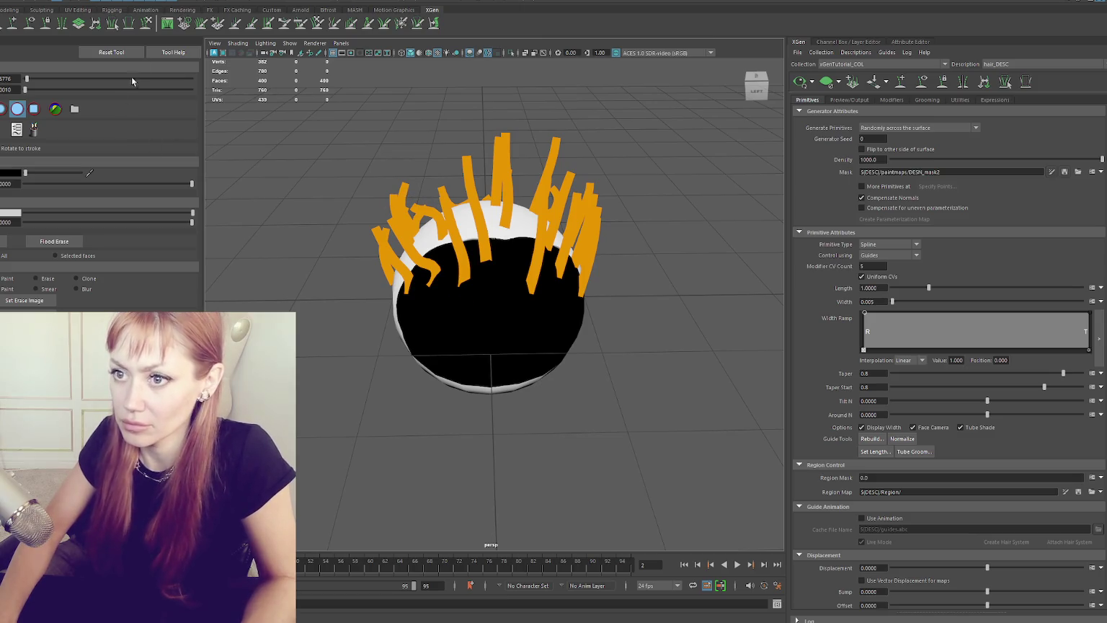
Comb the left, top and right guides into shape with the Sculpt Guides brush
{"action": "mouse_move", "coordinate": [393, 252]}
{"action": "left_mouse_down"}
{"action": "mouse_move", "coordinate": [400, 216]}
{"action": "mouse_move", "coordinate": [459, 182]}
{"action": "mouse_move", "coordinate": [641, 137]}
{"action": "mouse_move", "coordinate": [675, 245]}
{"action": "mouse_move", "coordinate": [342, 302]}
{"action": "mouse_move", "coordinate": [387, 245]}
{"action": "mouse_move", "coordinate": [489, 339]}
{"action": "mouse_move", "coordinate": [656, 225]}
{"action": "mouse_move", "coordinate": [762, 252]}
{"action": "left_mouse_up"}
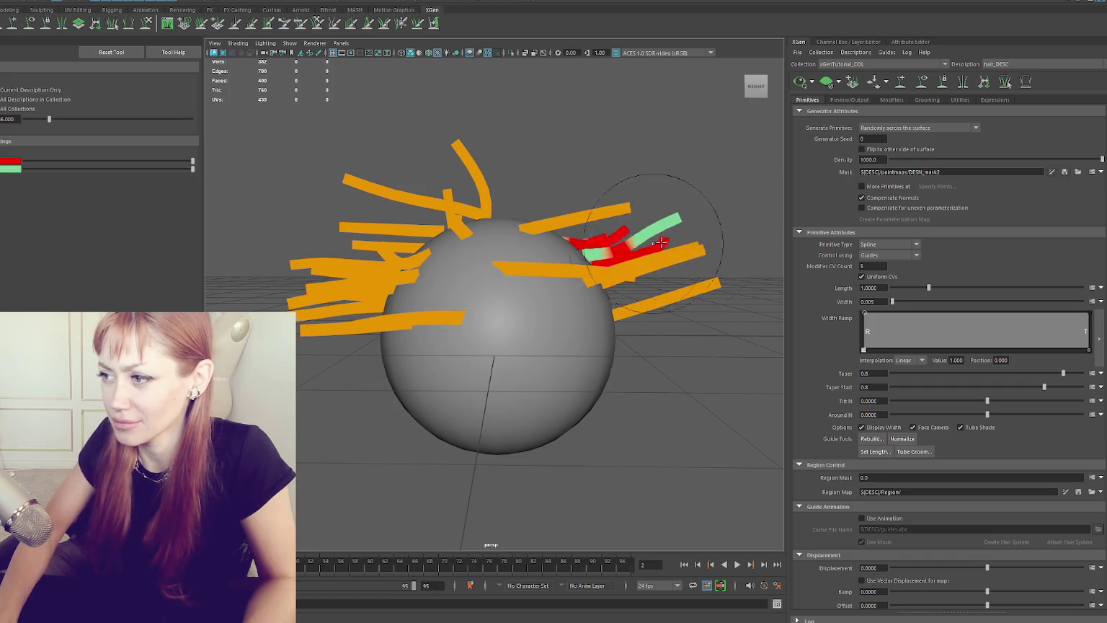
{"action": "mouse_move", "coordinate": [370, 153]}
{"action": "left_mouse_down"}
{"action": "mouse_move", "coordinate": [395, 197]}
{"action": "mouse_move", "coordinate": [423, 301]}
{"action": "mouse_move", "coordinate": [226, 247]}
{"action": "mouse_move", "coordinate": [698, 246]}
{"action": "mouse_move", "coordinate": [623, 231]}
{"action": "mouse_move", "coordinate": [686, 251]}
{"action": "mouse_move", "coordinate": [432, 259]}
{"action": "left_mouse_up"}
{"action": "mouse_move", "coordinate": [302, 238]}
{"action": "left_mouse_down", "text": "alt"}
{"action": "mouse_move", "coordinate": [555, 248]}
{"action": "mouse_move", "coordinate": [454, 252]}
{"action": "mouse_move", "coordinate": [312, 285]}
{"action": "mouse_move", "coordinate": [346, 306]}
{"action": "mouse_move", "coordinate": [649, 269]}
{"action": "mouse_move", "coordinate": [628, 148]}
{"action": "mouse_move", "coordinate": [768, 318]}
{"action": "left_mouse_up", "text": "alt"}
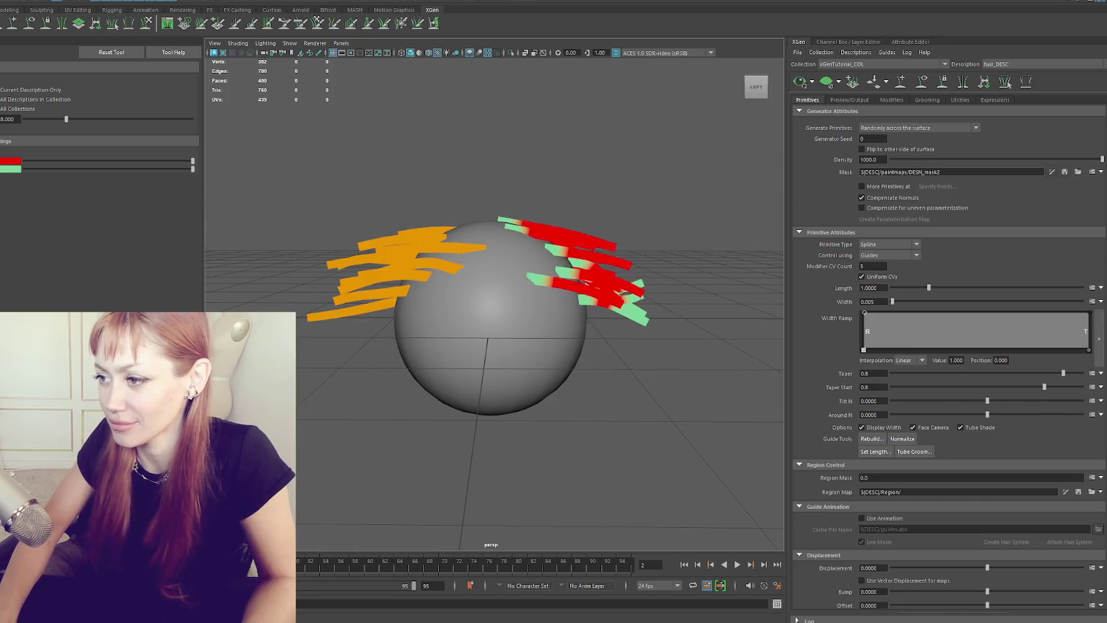
{"action": "left_click_drag", "start_coordinate": [523, 266], "coordinate": [656, 293]}
{"action": "left_click_drag", "start_coordinate": [583, 280], "coordinate": [567, 281]}
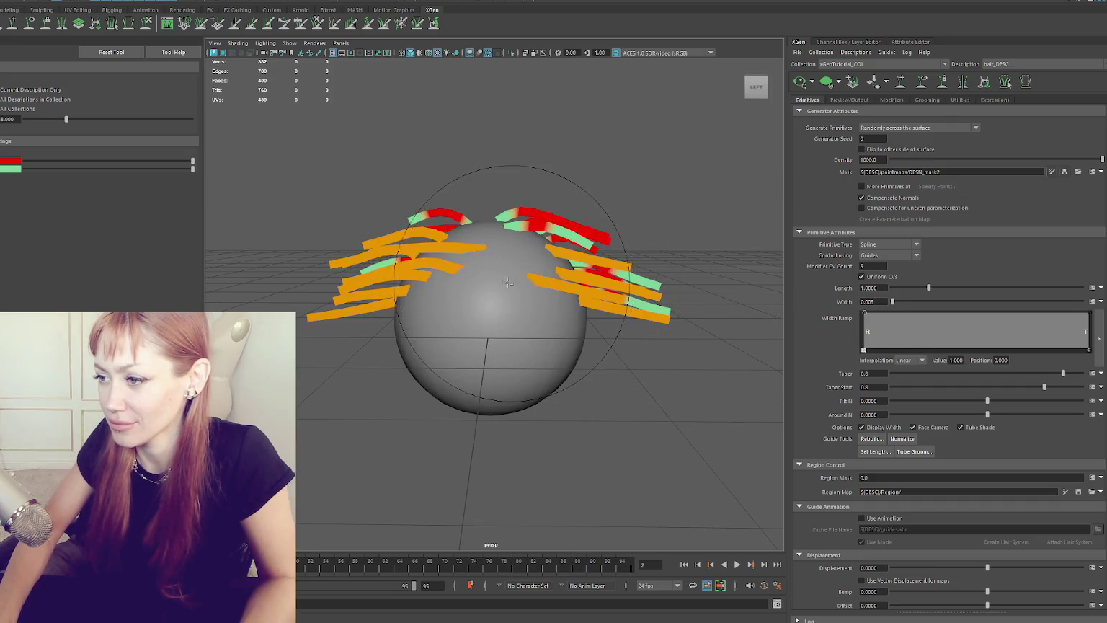
{"action": "left_click_drag", "start_coordinate": [466, 305], "coordinate": [564, 286], "text": "alt"}
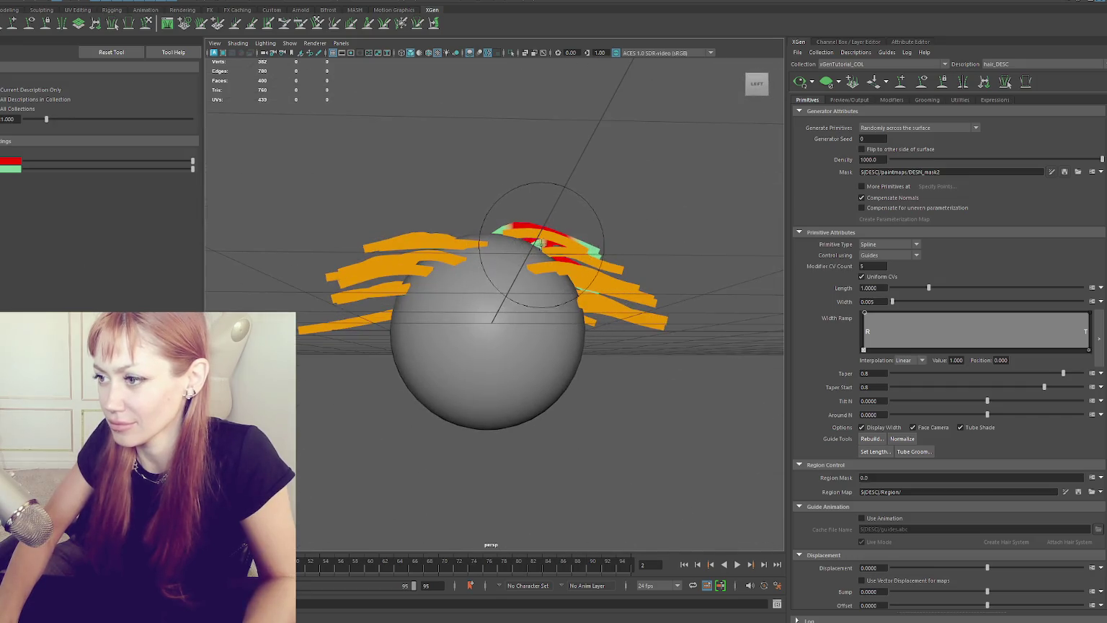
Bend the left and right guides downward so they droop, then refresh the hair preview
{"action": "mouse_move", "coordinate": [394, 249]}
{"action": "left_mouse_down"}
{"action": "mouse_move", "coordinate": [457, 241]}
{"action": "mouse_move", "coordinate": [403, 248]}
{"action": "mouse_move", "coordinate": [607, 183]}
{"action": "mouse_move", "coordinate": [631, 292]}
{"action": "mouse_move", "coordinate": [530, 230]}
{"action": "mouse_move", "coordinate": [776, 142]}
{"action": "left_mouse_up"}
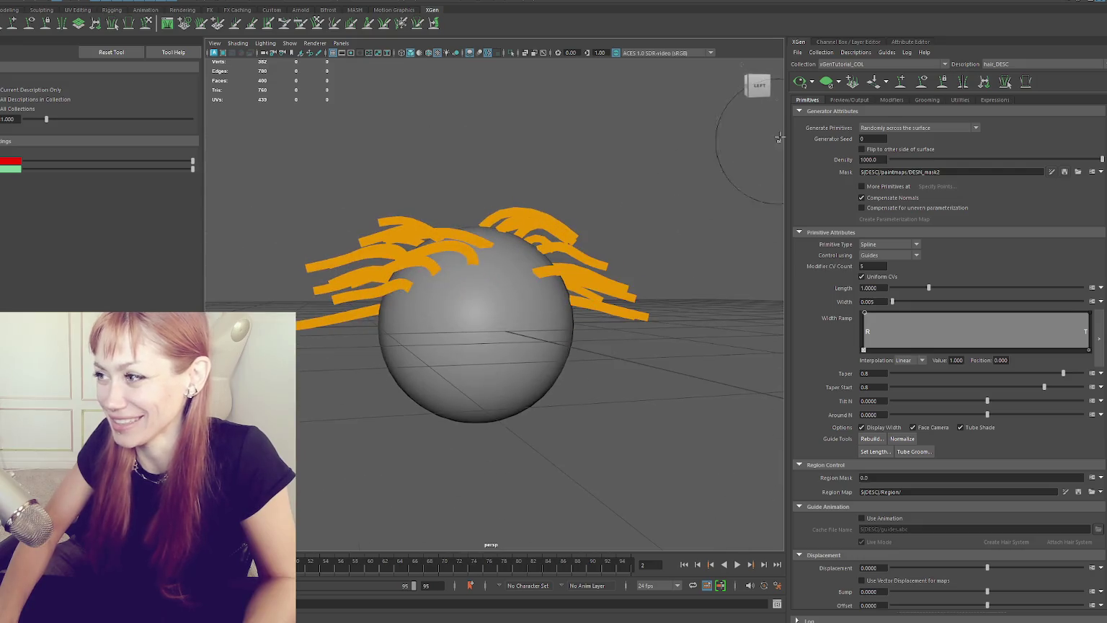
{"action": "mouse_move", "coordinate": [375, 249]}
{"action": "left_mouse_down"}
{"action": "mouse_move", "coordinate": [325, 274]}
{"action": "mouse_move", "coordinate": [331, 360]}
{"action": "left_mouse_up"}
{"action": "left_click_drag", "start_coordinate": [346, 267], "coordinate": [315, 278]}
{"action": "mouse_move", "coordinate": [562, 267]}
{"action": "left_mouse_down"}
{"action": "mouse_move", "coordinate": [627, 274]}
{"action": "mouse_move", "coordinate": [592, 337]}
{"action": "left_mouse_up"}
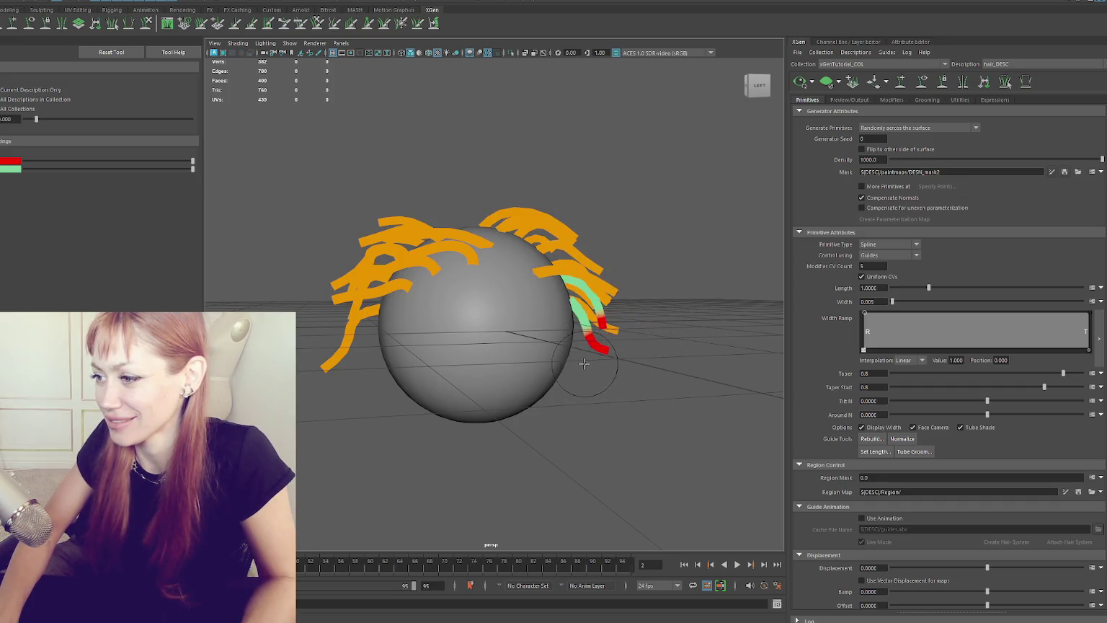
{"action": "left_click", "coordinate": [458, 352]}
{"action": "left_click", "coordinate": [593, 292]}
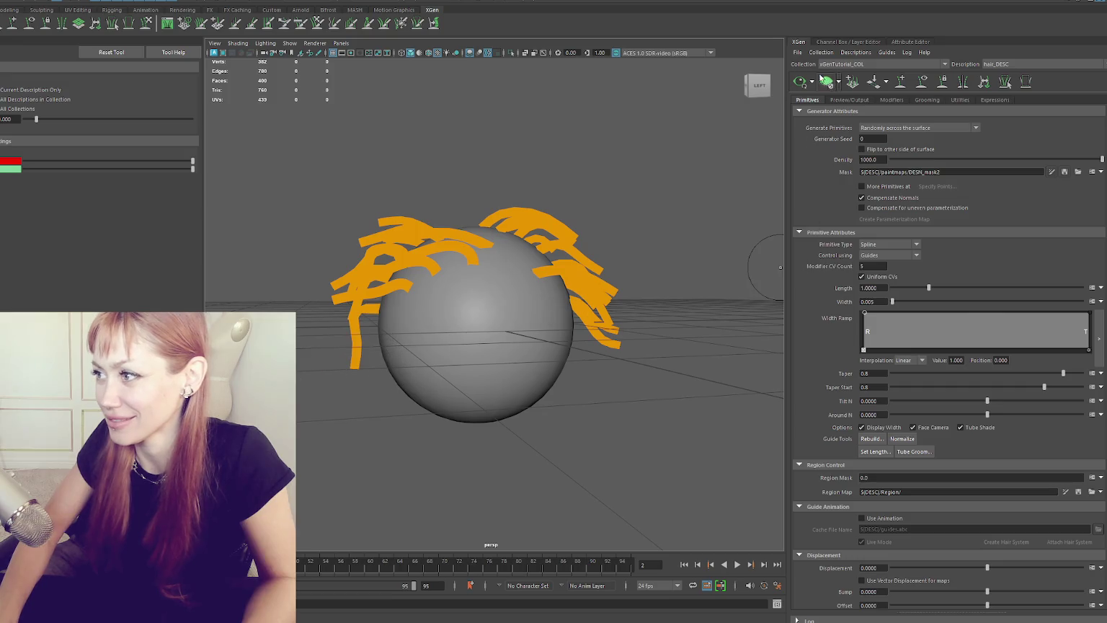
{"action": "left_click", "coordinate": [799, 81]}
{"action": "left_click", "coordinate": [959, 89]}
{"action": "mouse_move", "coordinate": [576, 180]}
{"action": "left_mouse_down", "text": "alt"}
{"action": "mouse_move", "coordinate": [650, 213]}
{"action": "mouse_move", "coordinate": [613, 278]}
{"action": "mouse_move", "coordinate": [432, 218]}
{"action": "mouse_move", "coordinate": [624, 201]}
{"action": "mouse_move", "coordinate": [603, 196]}
{"action": "mouse_move", "coordinate": [627, 206]}
{"action": "left_mouse_up", "text": "alt"}
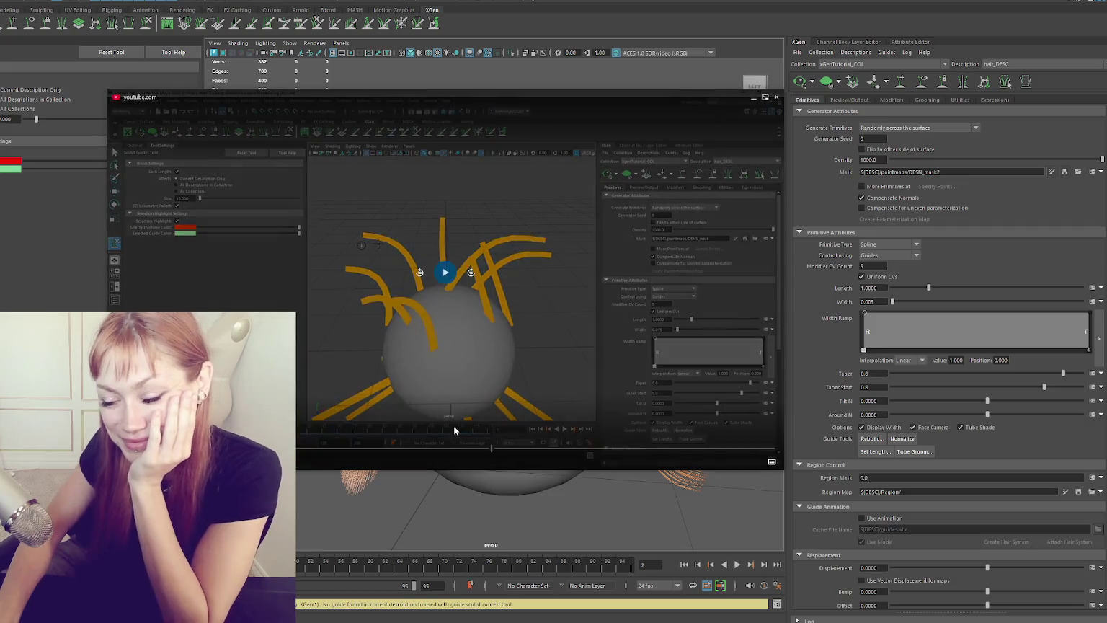
Play the guide-sculpting reference clip, then close the picture-in-picture player
{"action": "left_click", "coordinate": [446, 271]}
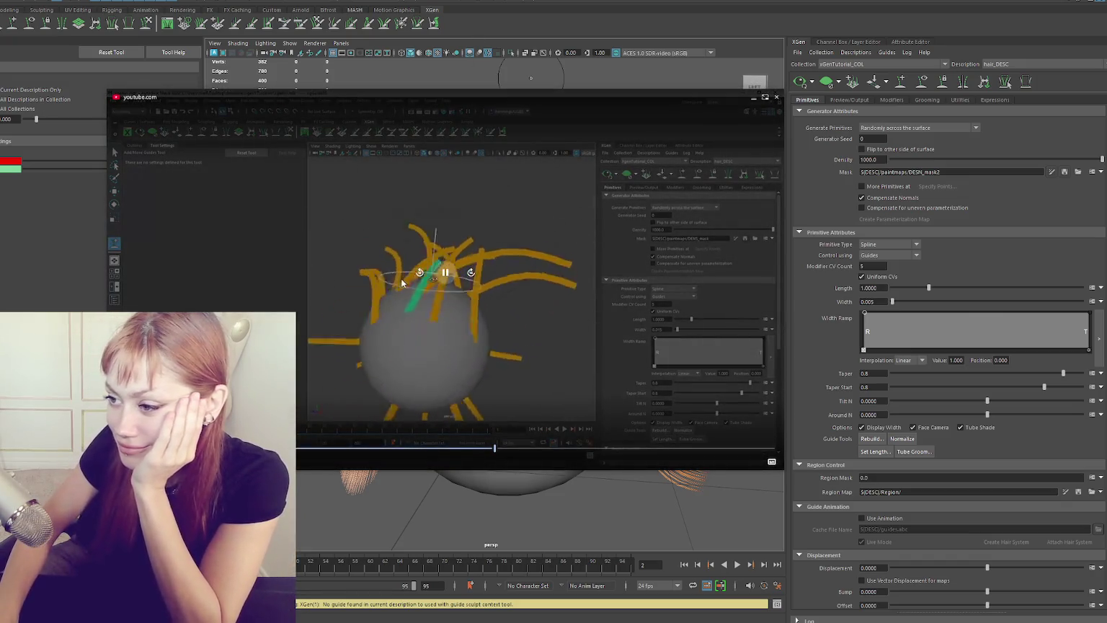
{"action": "left_click", "coordinate": [776, 97]}
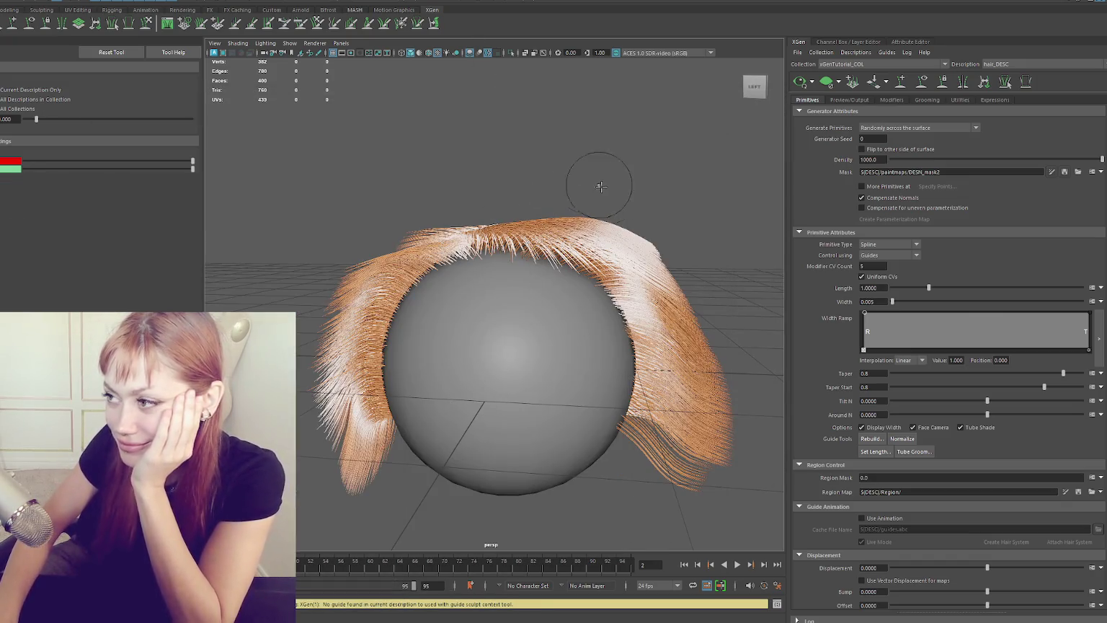
Switch to Sculpt Guides with the hair preview hidden and reshape guides near the sphere's centre
{"action": "left_click", "coordinate": [902, 83]}
{"action": "left_click", "coordinate": [829, 81]}
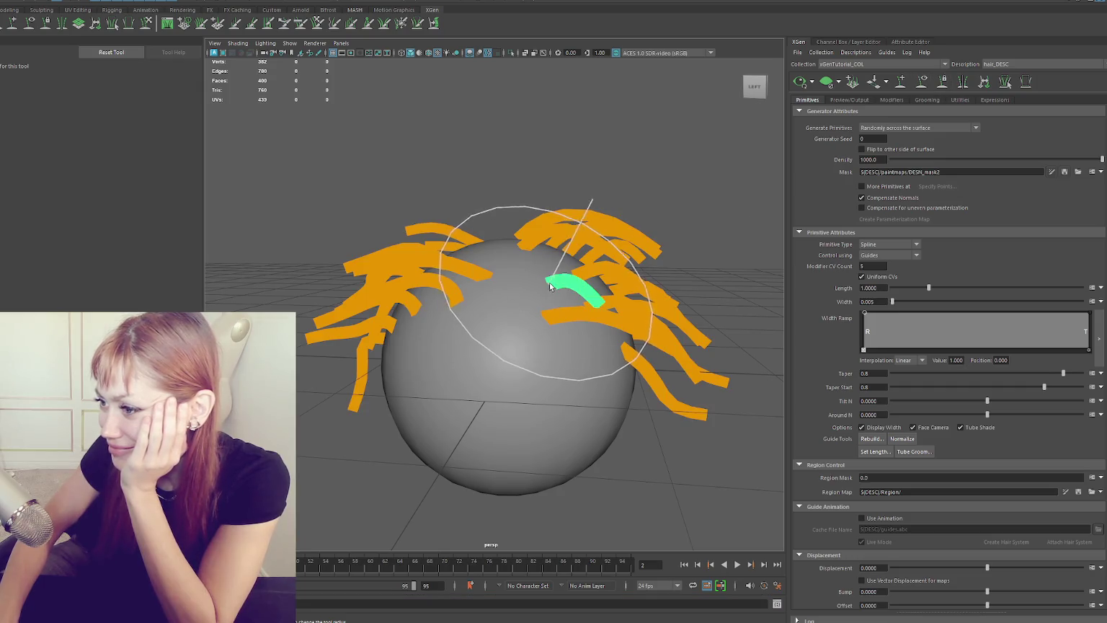
{"action": "left_click_drag", "start_coordinate": [591, 364], "coordinate": [623, 367], "text": "alt"}
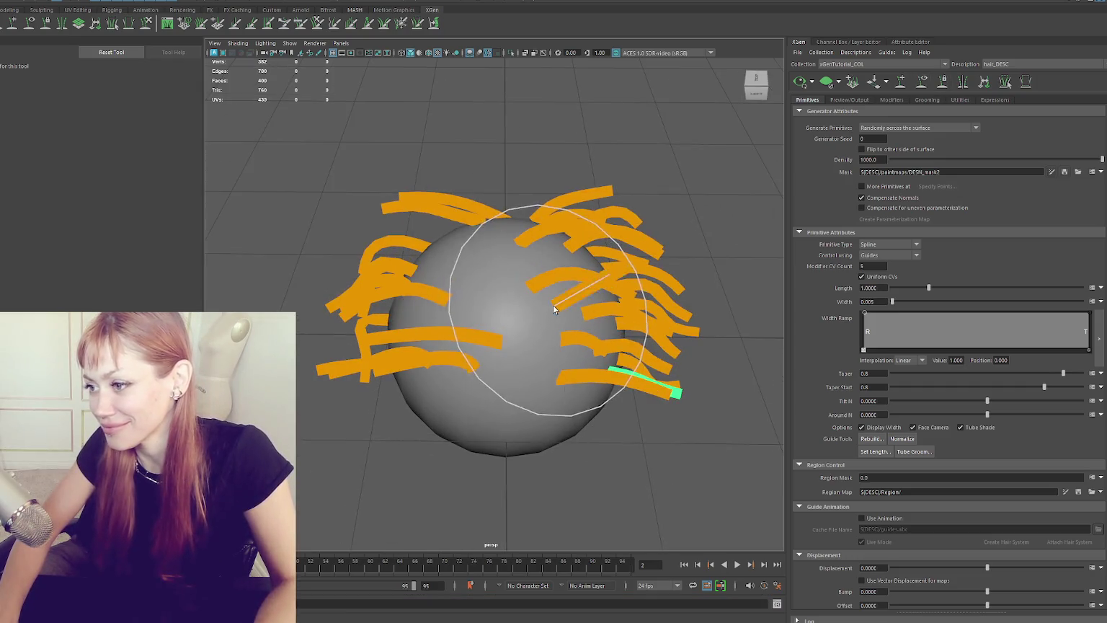
{"action": "mouse_move", "coordinate": [501, 216]}
{"action": "left_mouse_down", "text": "alt"}
{"action": "mouse_move", "coordinate": [499, 275]}
{"action": "mouse_move", "coordinate": [469, 235]}
{"action": "left_mouse_up", "text": "alt"}
{"action": "left_click_drag", "start_coordinate": [545, 191], "coordinate": [748, 185], "text": "alt"}
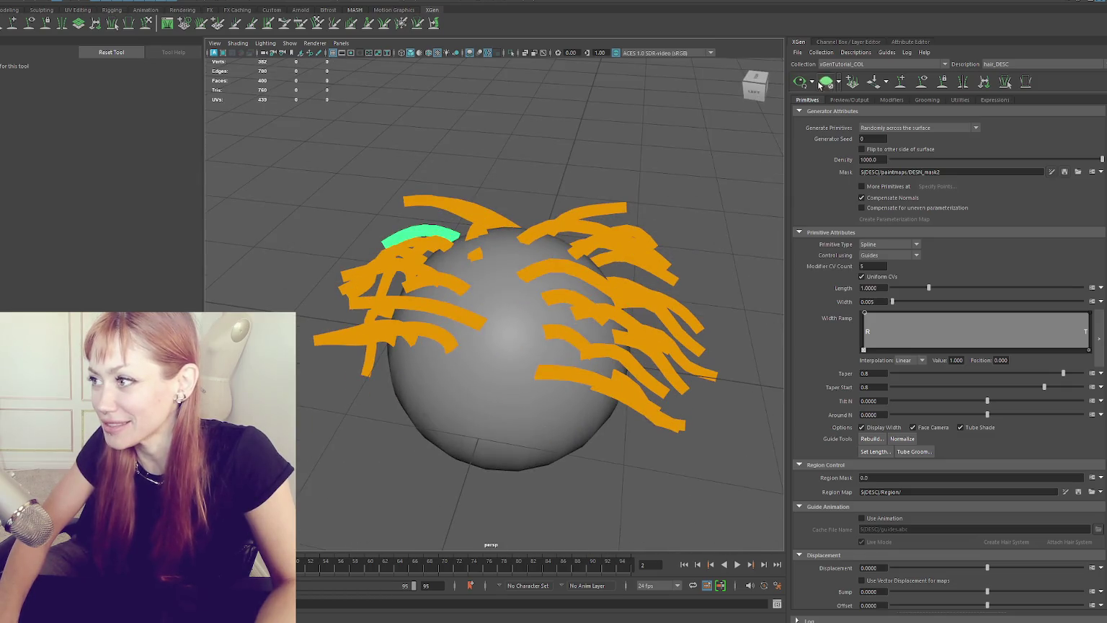
Select the top-left guide on its own and sculpt its shape
{"action": "key", "text": "q"}
{"action": "left_click", "coordinate": [476, 258]}
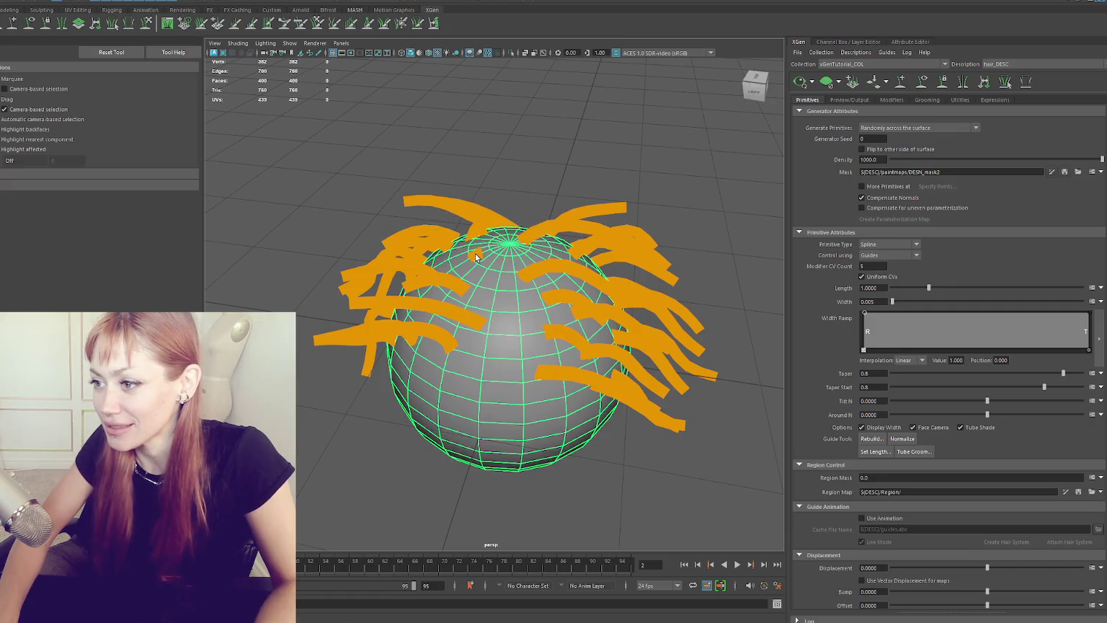
{"action": "left_click_drag", "start_coordinate": [478, 266], "coordinate": [484, 272], "text": "alt"}
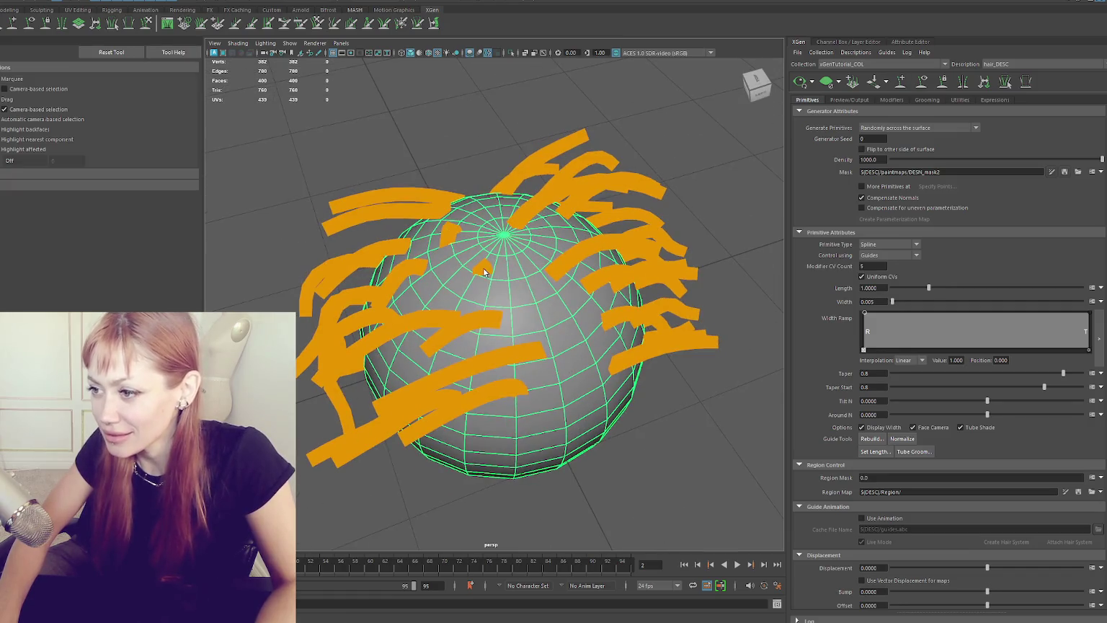
{"action": "left_click", "coordinate": [25, 264]}
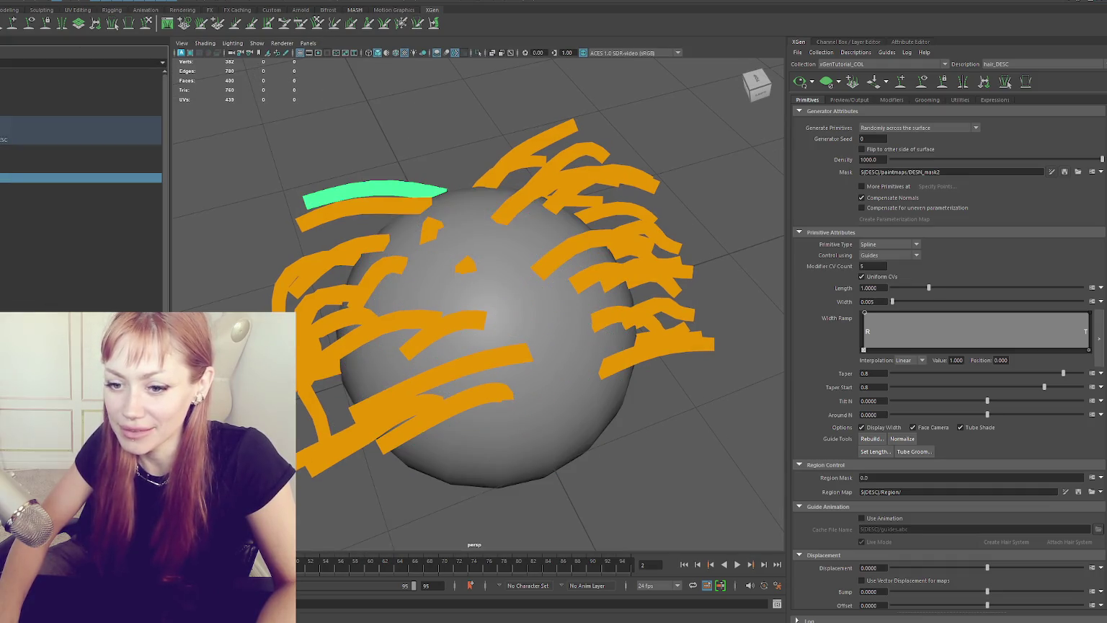
{"action": "left_click", "coordinate": [339, 264]}
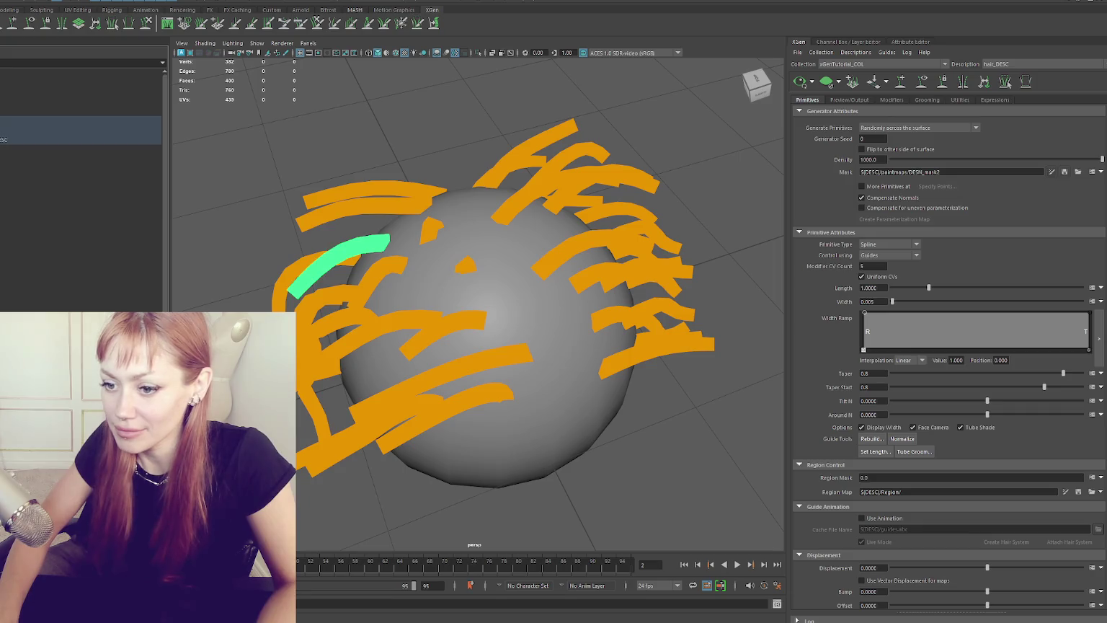
{"action": "left_click_drag", "start_coordinate": [338, 264], "coordinate": [263, 57], "text": "alt"}
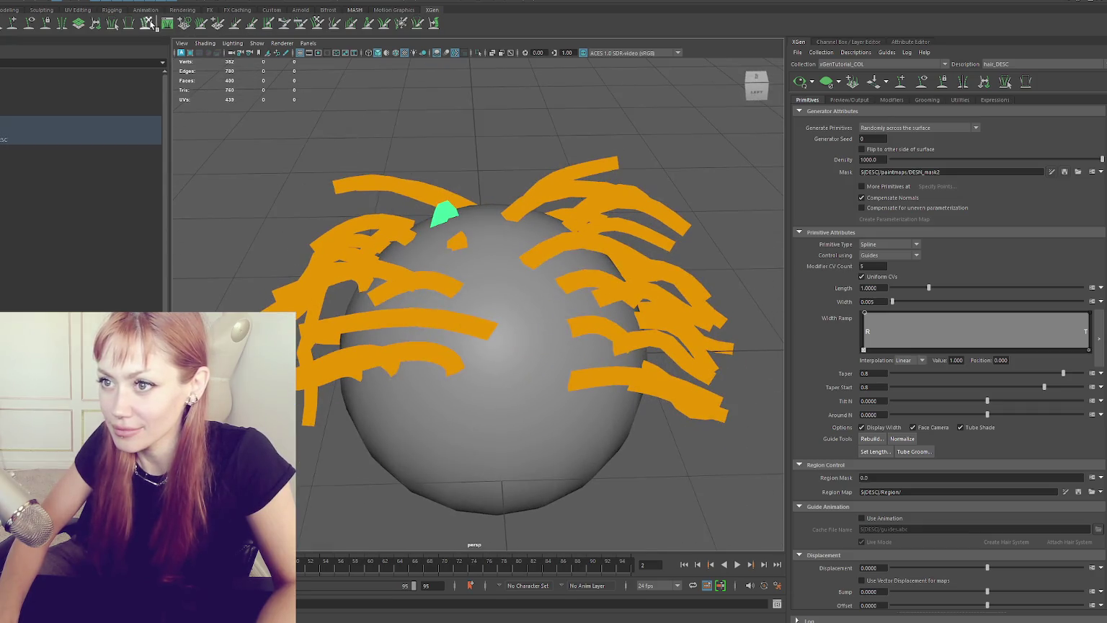
{"action": "left_click", "coordinate": [149, 22]}
{"action": "left_click_drag", "start_coordinate": [393, 186], "coordinate": [365, 146]}
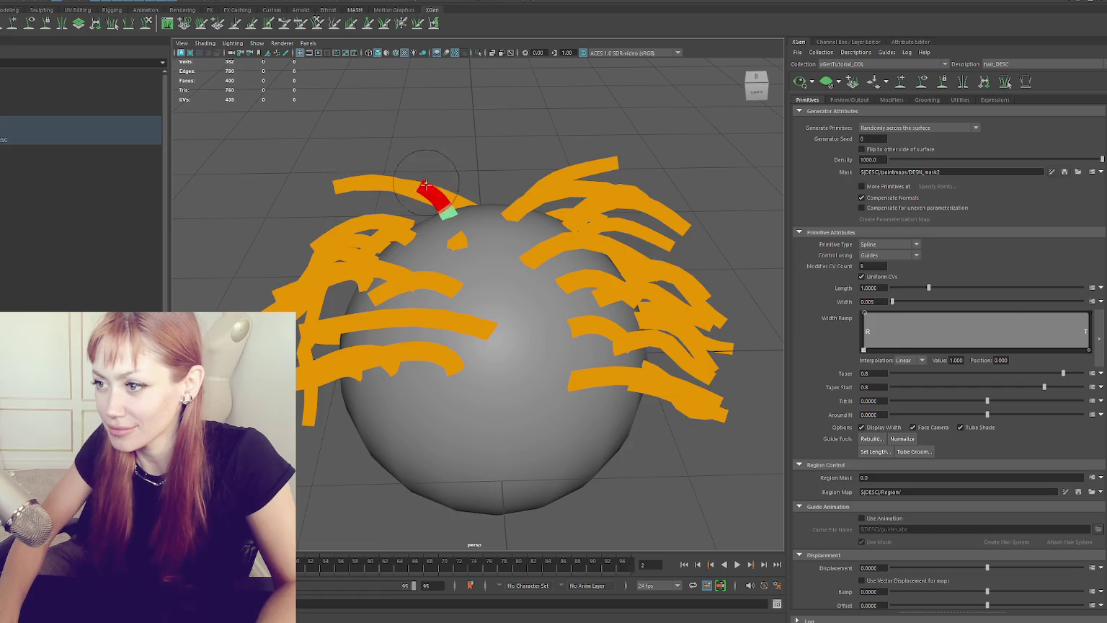
Lift the top-left guide upward with the Move tool (W), then resume sculpting it
{"action": "key", "text": "w"}
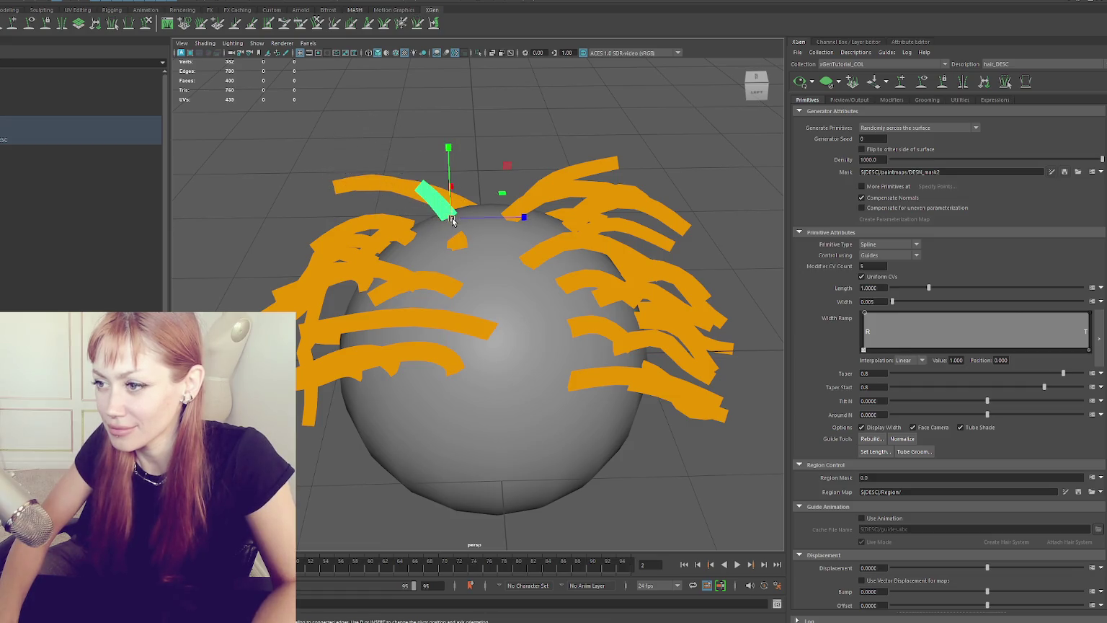
{"action": "left_click_drag", "start_coordinate": [452, 220], "coordinate": [469, 232]}
{"action": "left_click", "coordinate": [461, 246]}
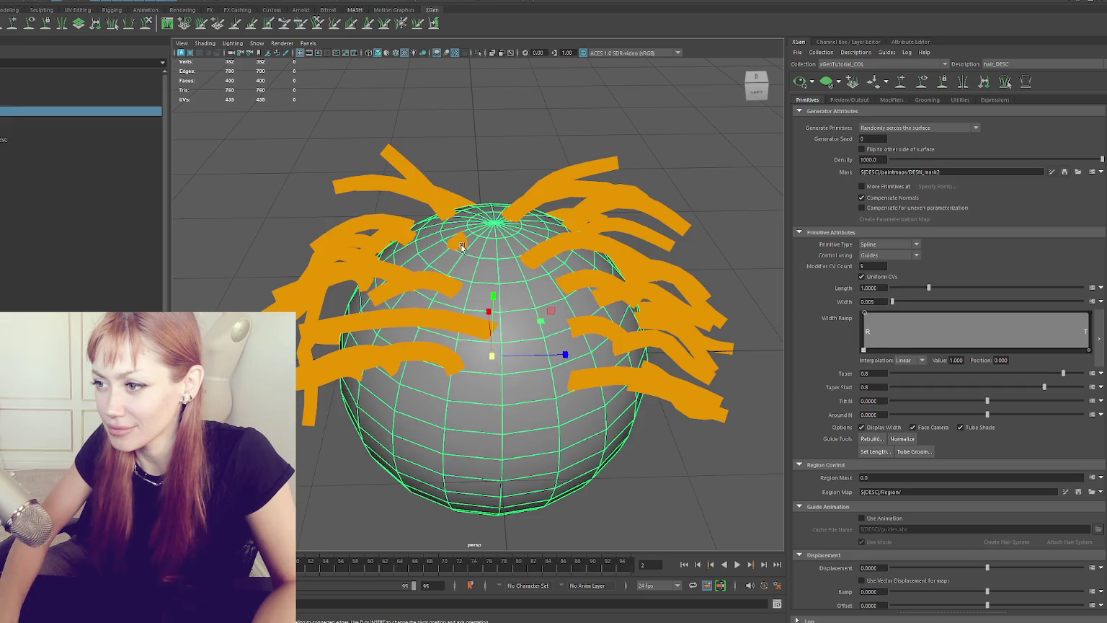
{"action": "key", "text": "ctrl+z"}
{"action": "key", "text": "ctrl+z"}
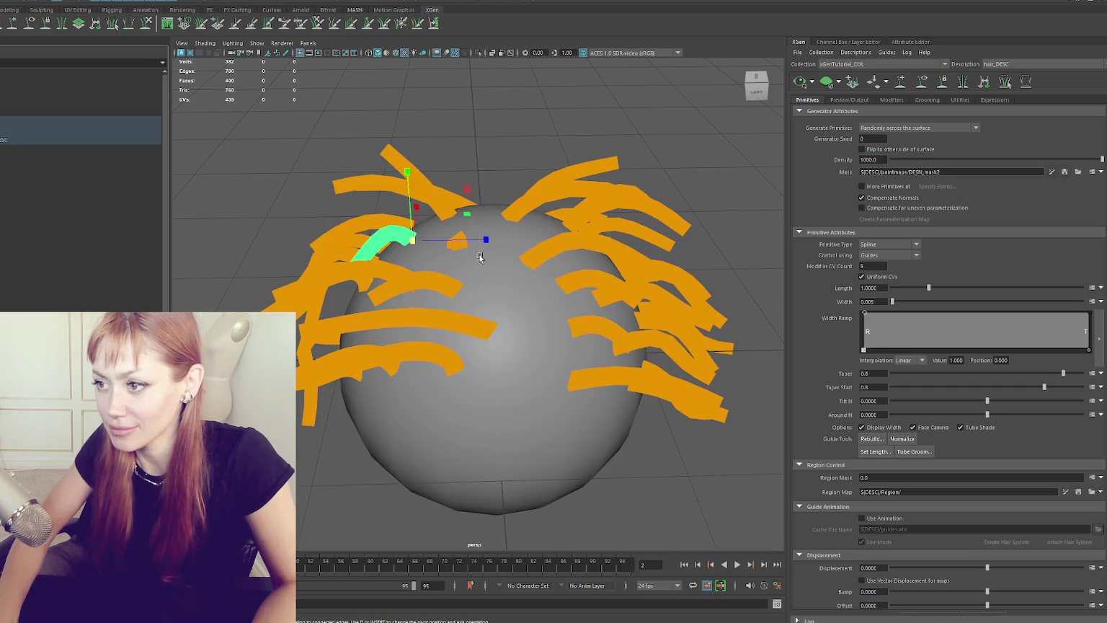
{"action": "left_click", "coordinate": [148, 24]}
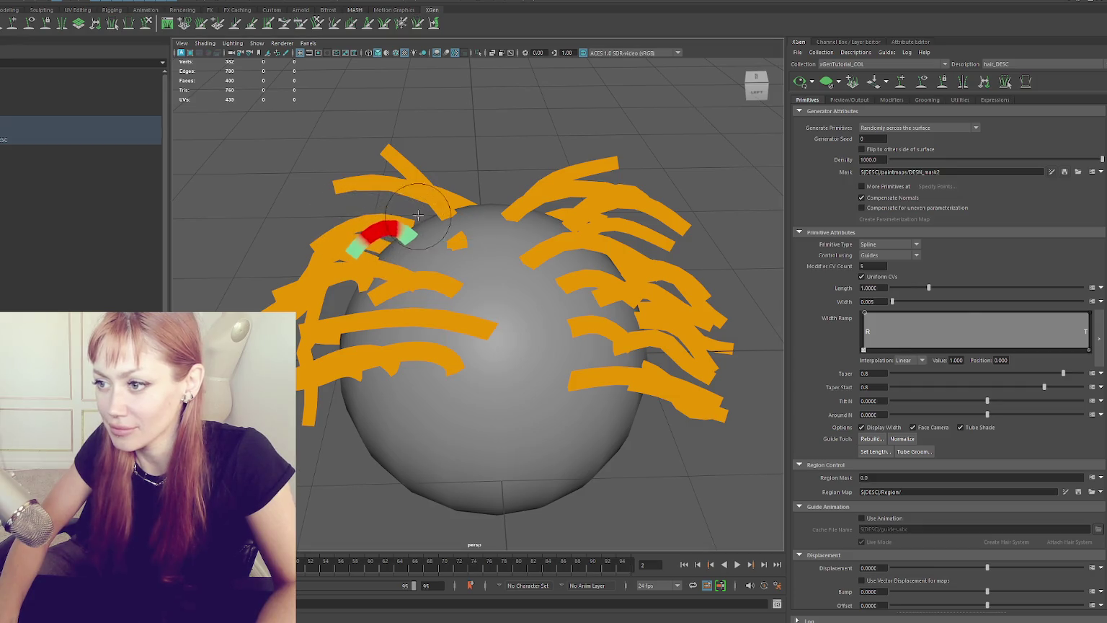
Select the small guide on top of the sphere and sculpt and move it into place
{"action": "key", "text": "q"}
{"action": "left_click", "coordinate": [456, 248]}
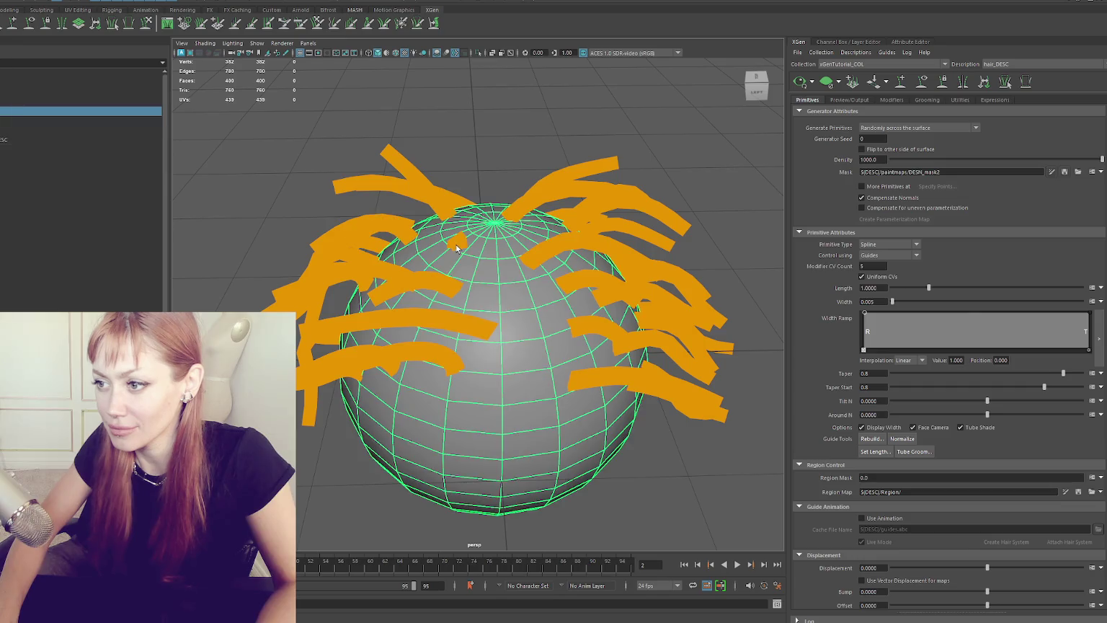
{"action": "left_click", "coordinate": [457, 243]}
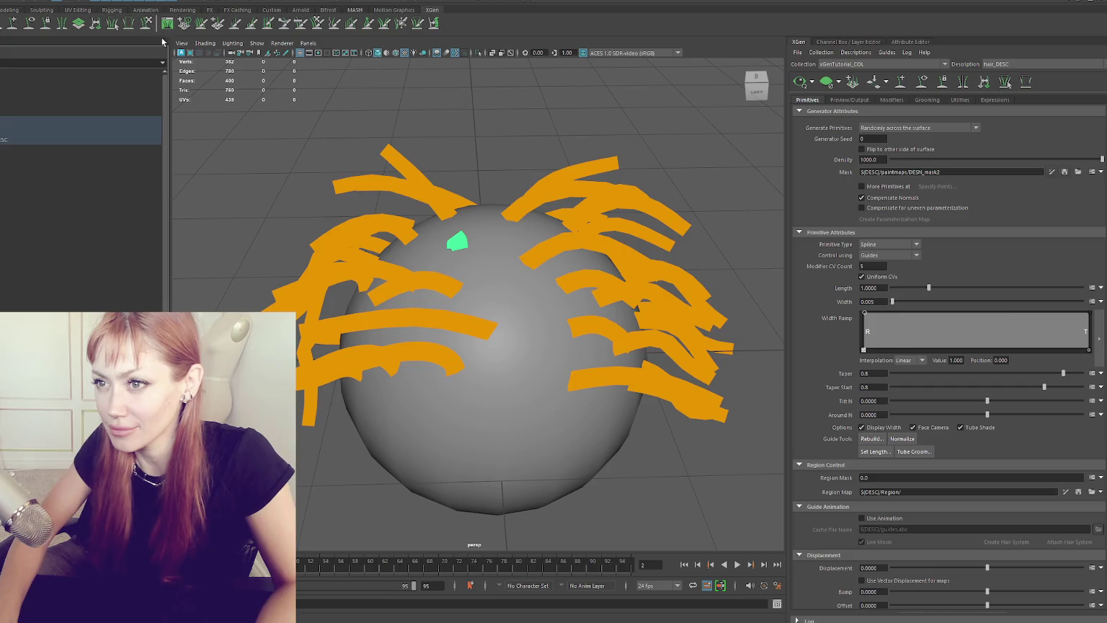
{"action": "left_click", "coordinate": [149, 25]}
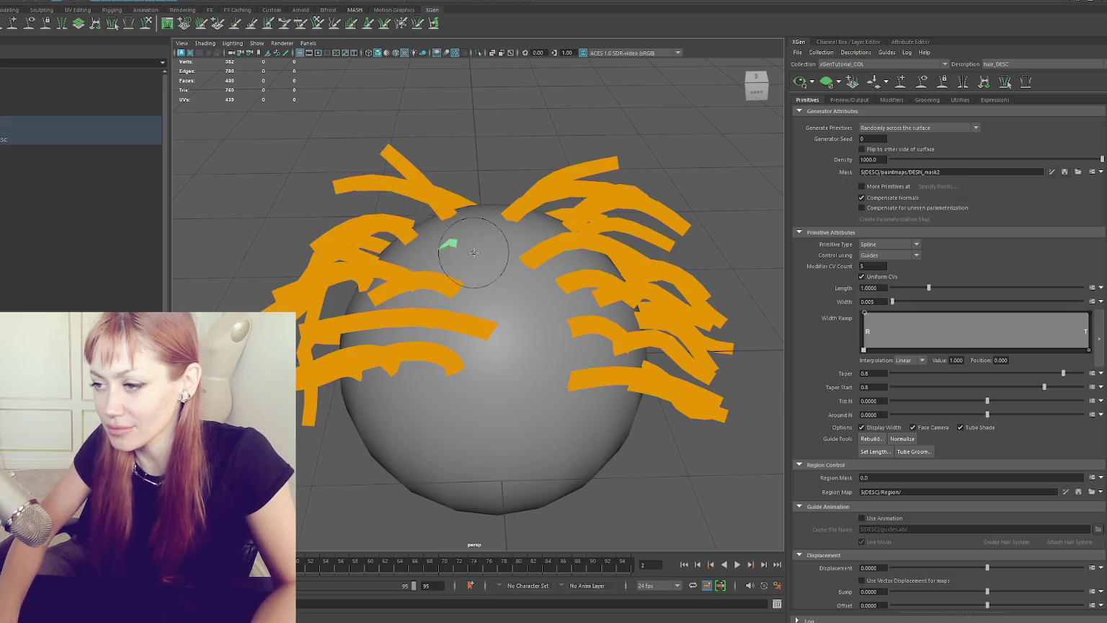
{"action": "key", "text": "w"}
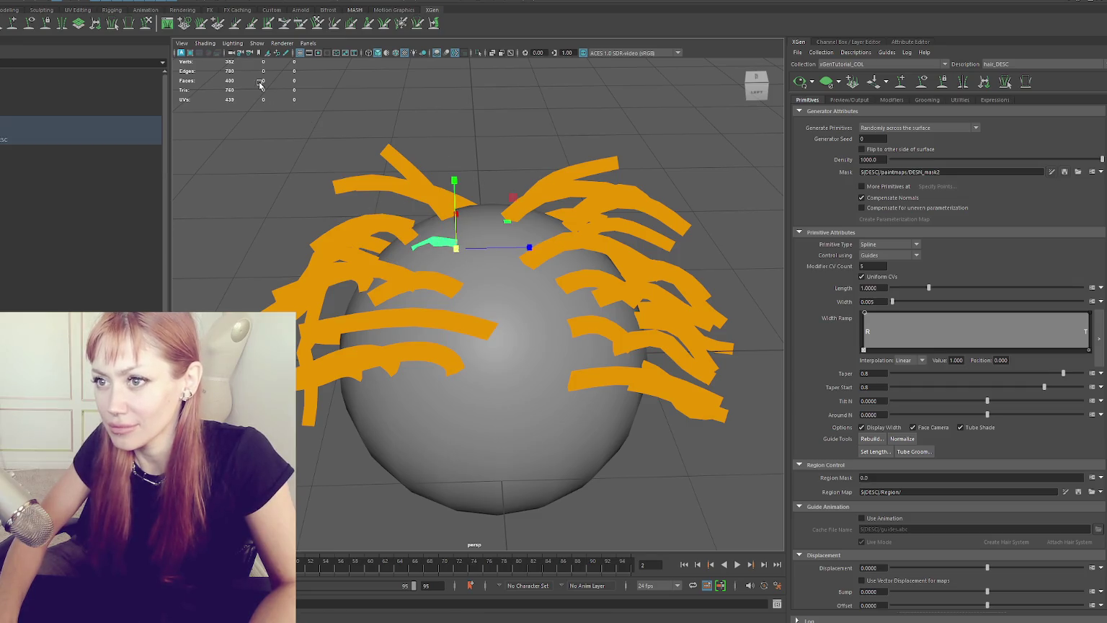
{"action": "left_click", "coordinate": [156, 25]}
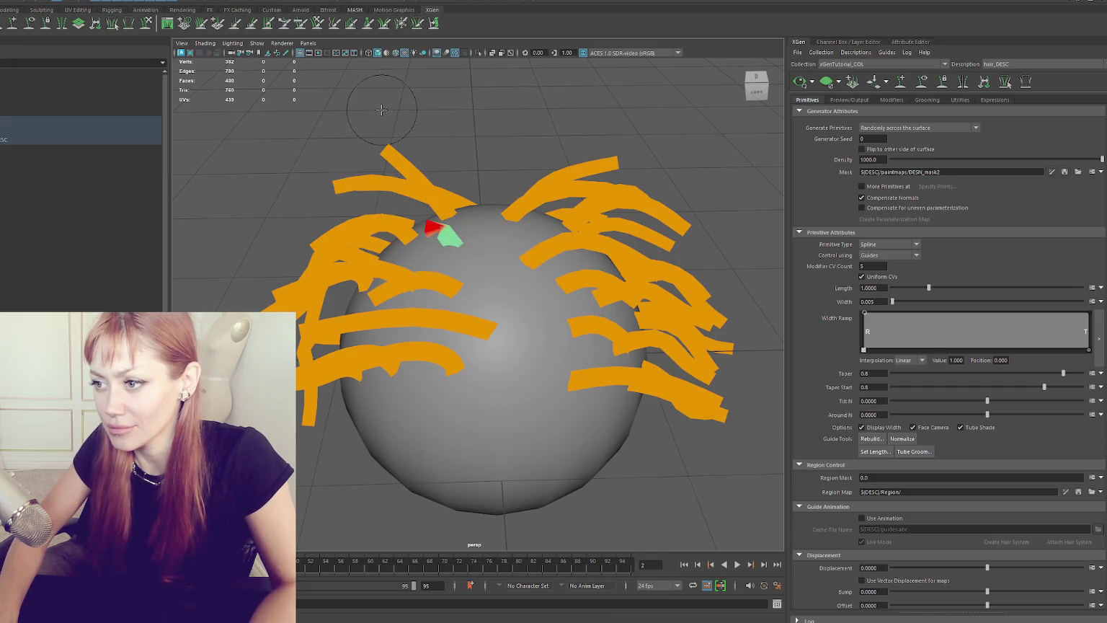